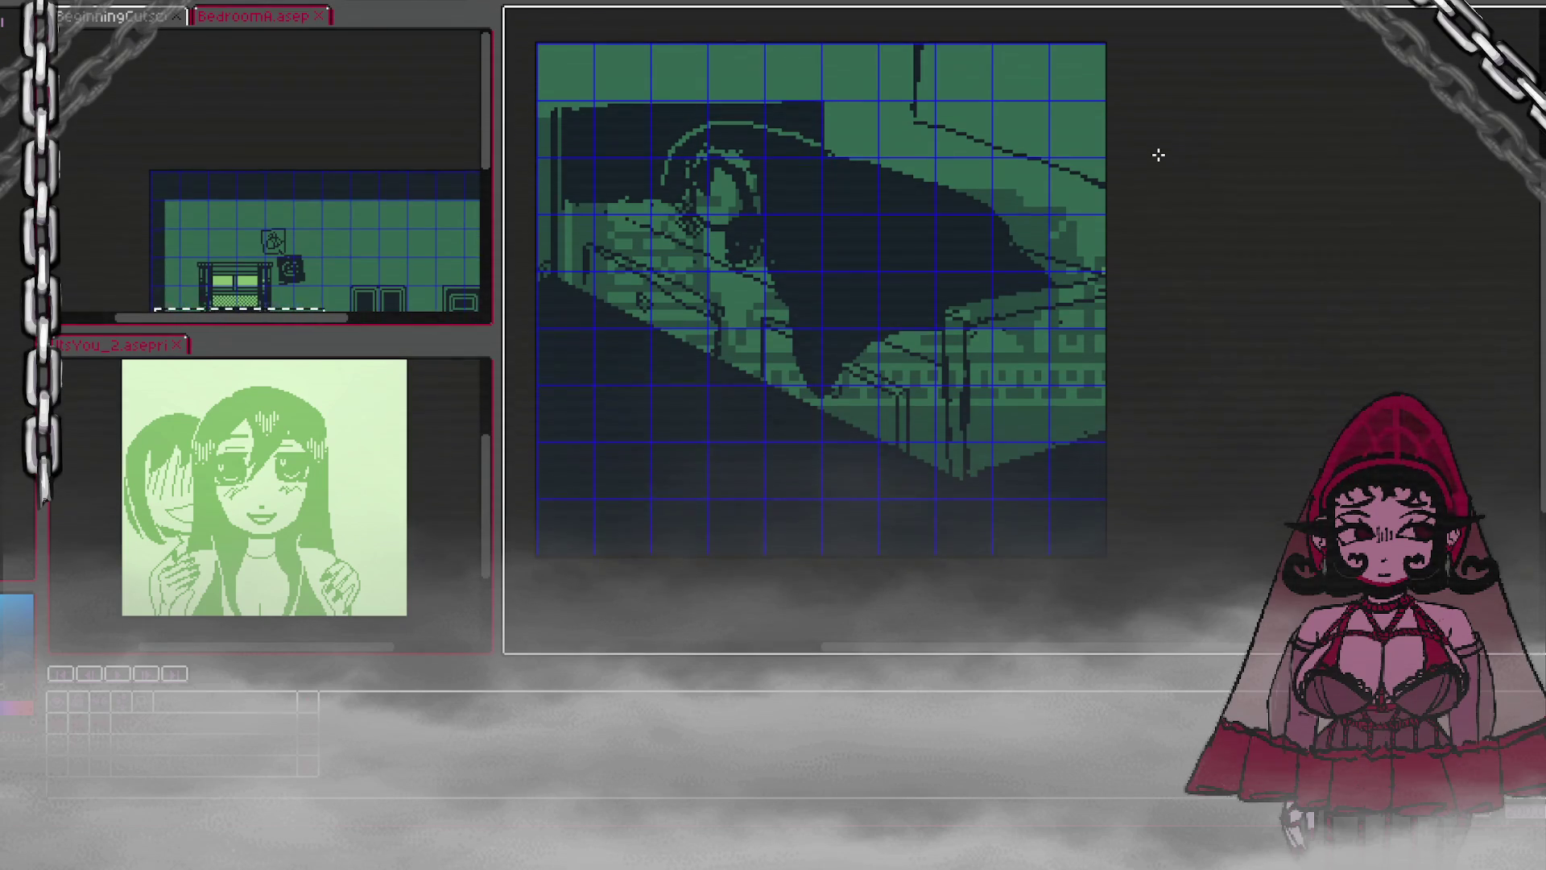
Step: Draw slanted wall and corner lines above the bed, undoing one misplaced line
left_click_drag(490, 151, 500, 179)
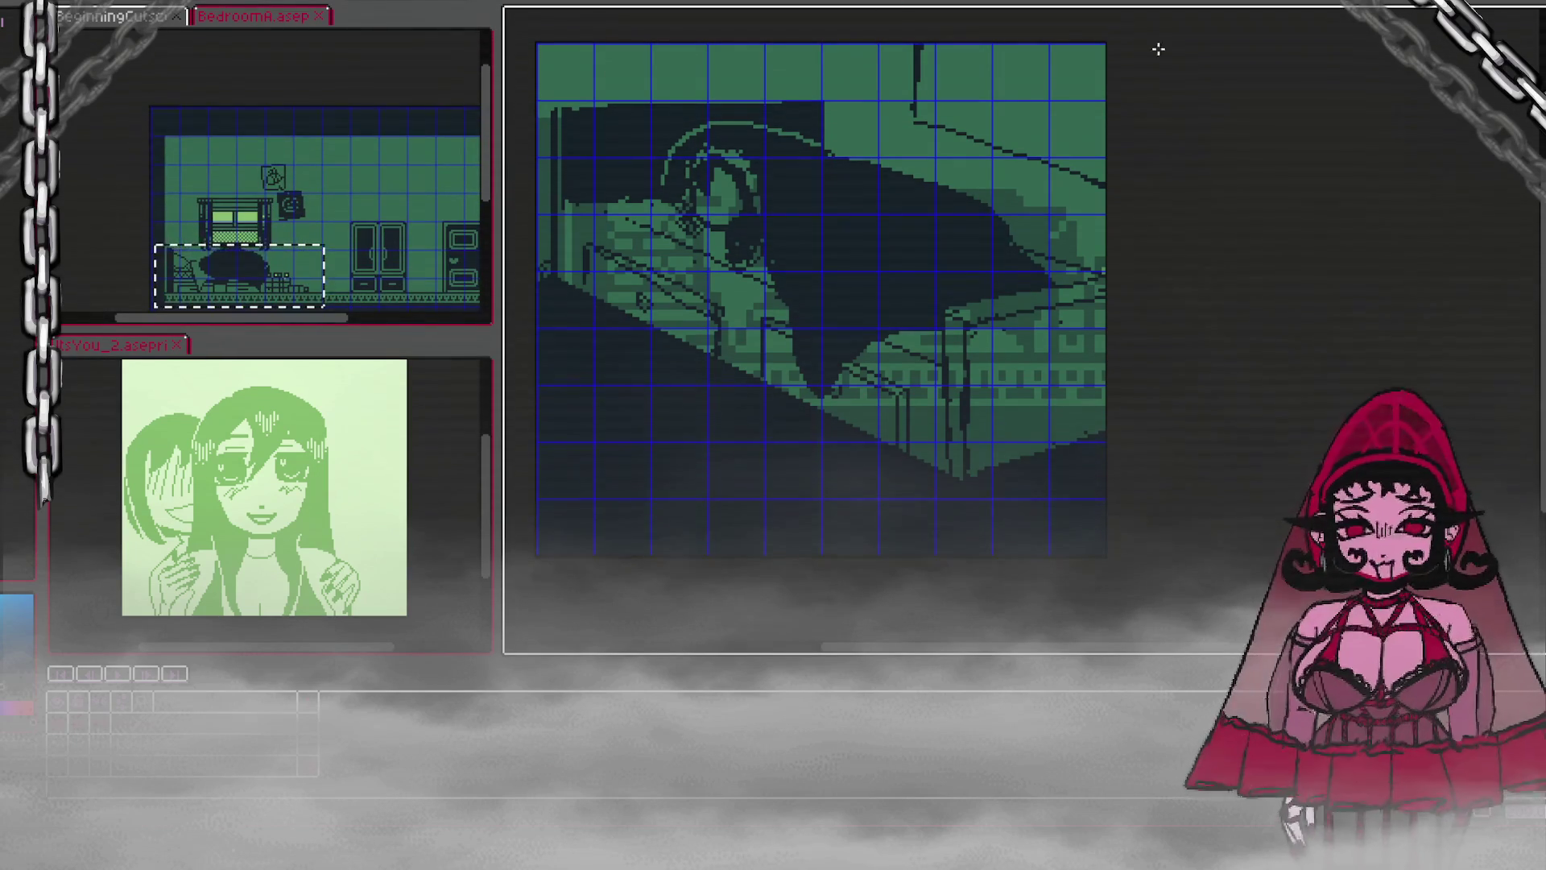
mouse_move(916, 105)
left_mouse_down()
mouse_move(913, 137)
mouse_move(945, 103)
mouse_move(956, 44)
mouse_move(1125, 102)
left_mouse_up()
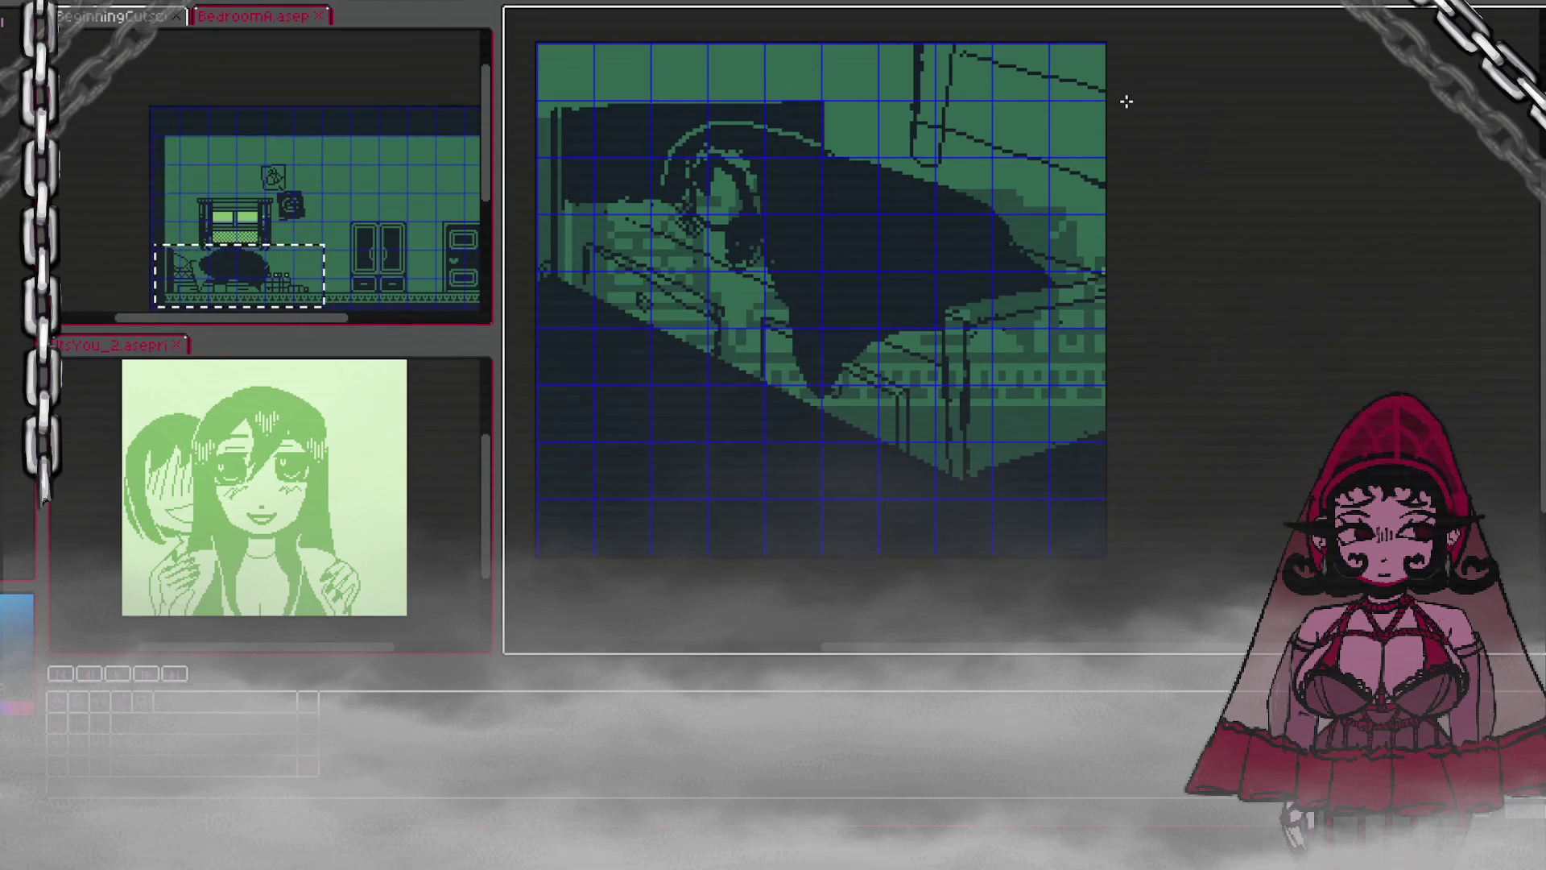
key("ctrl+z")
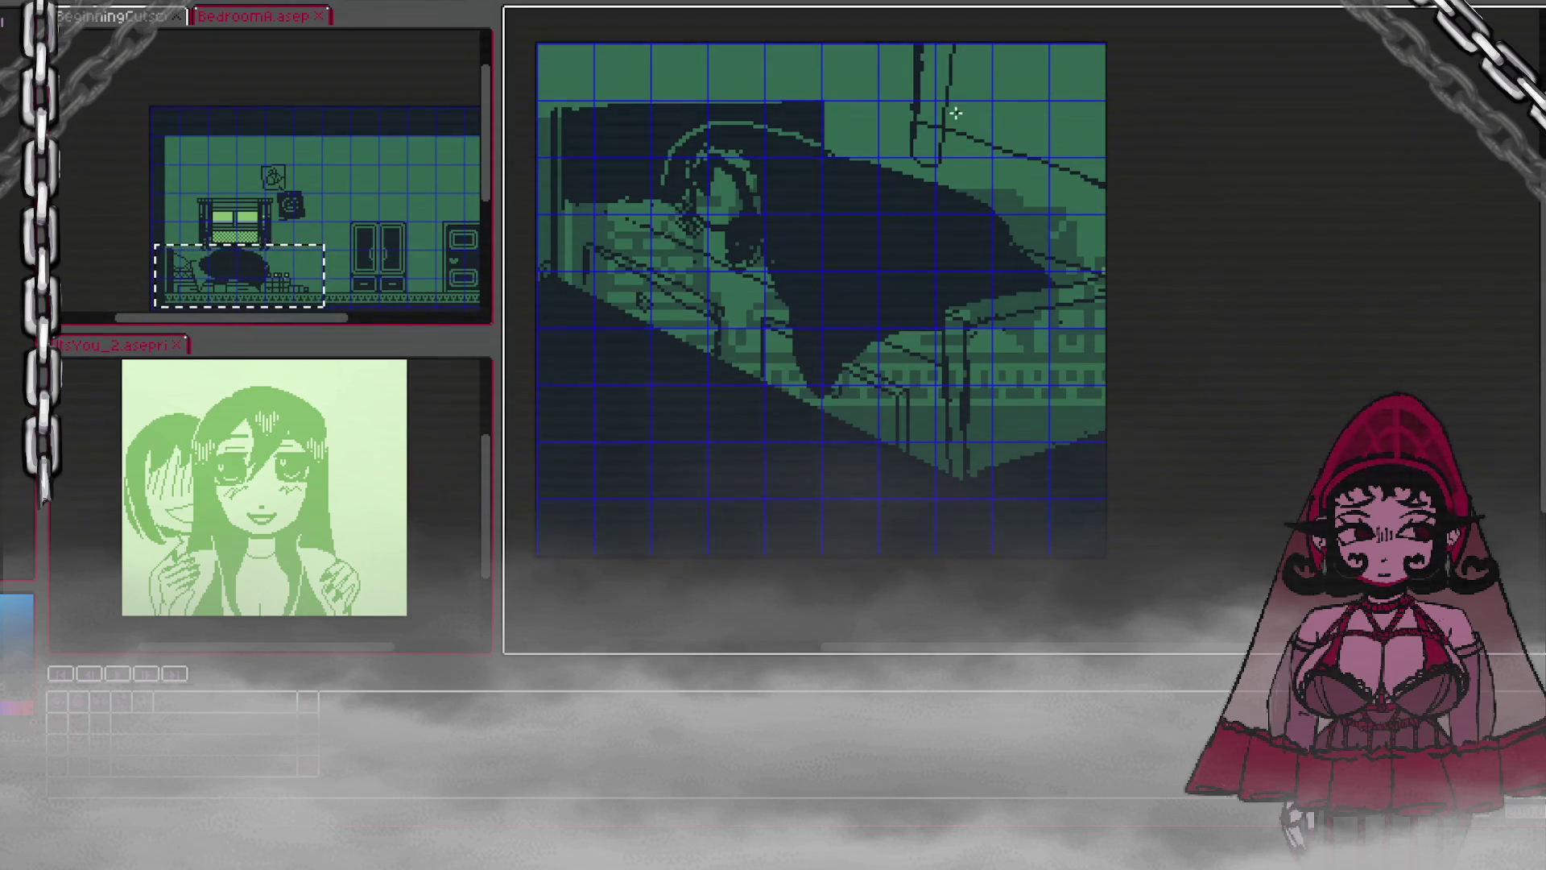
left_click_drag(952, 108, 1111, 159)
mouse_move(1019, 121)
left_mouse_down()
mouse_move(1021, 52)
mouse_move(1020, 125)
left_mouse_up()
left_click_drag(1035, 59, 1032, 127)
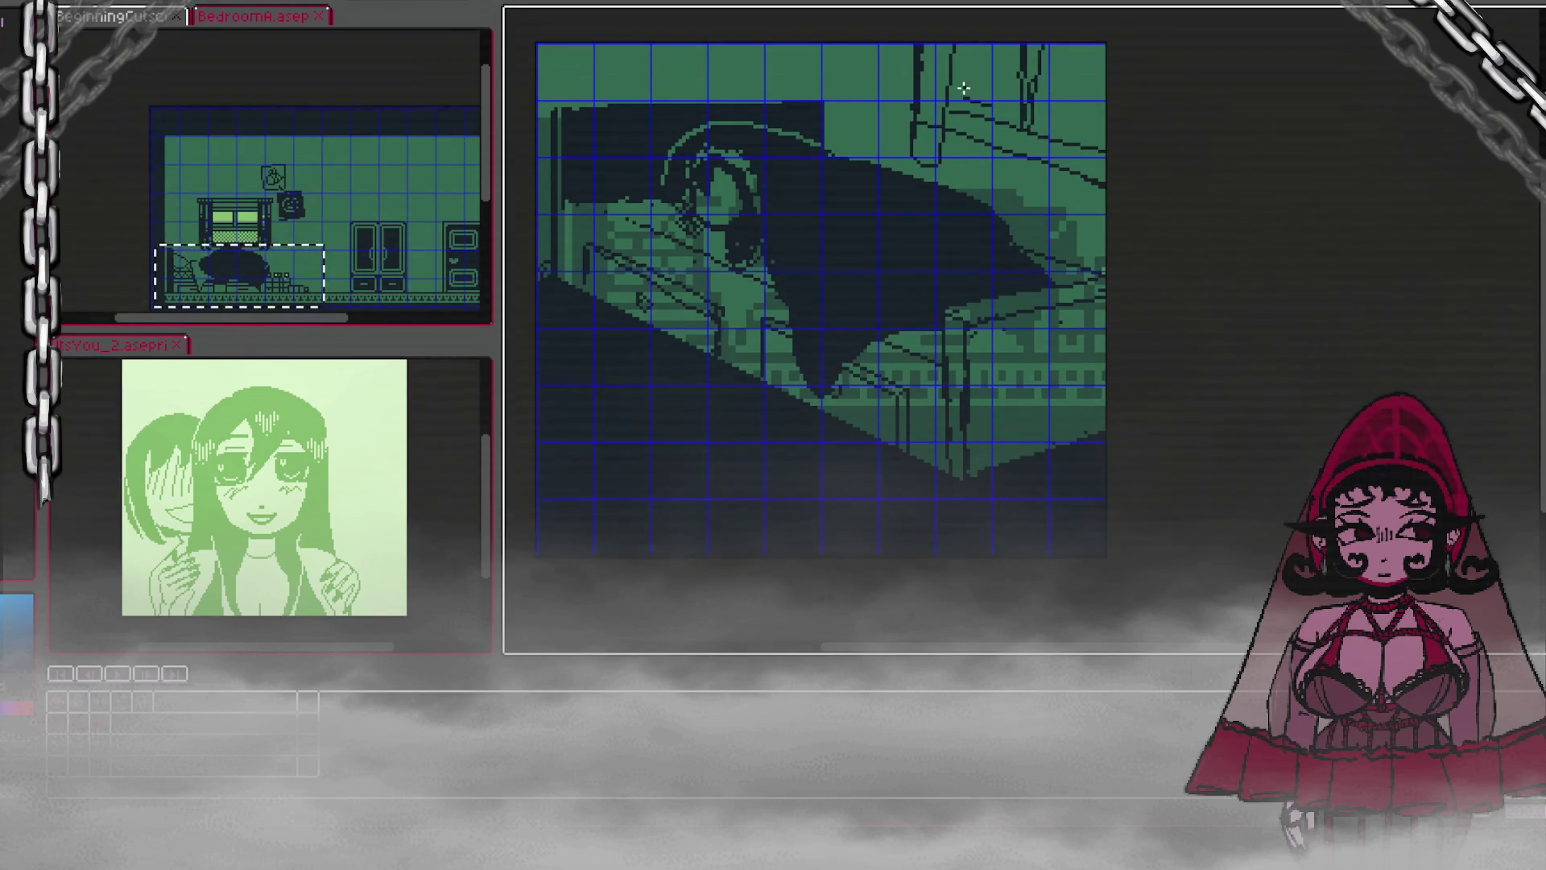
left_click_drag(964, 89, 1118, 145)
mouse_move(1100, 79)
left_mouse_down()
mouse_move(1103, 231)
mouse_move(1101, 102)
left_mouse_up()
Step: Fill the upper wall strips with the dark shade and hide the dark shading layer
left_click(935, 123)
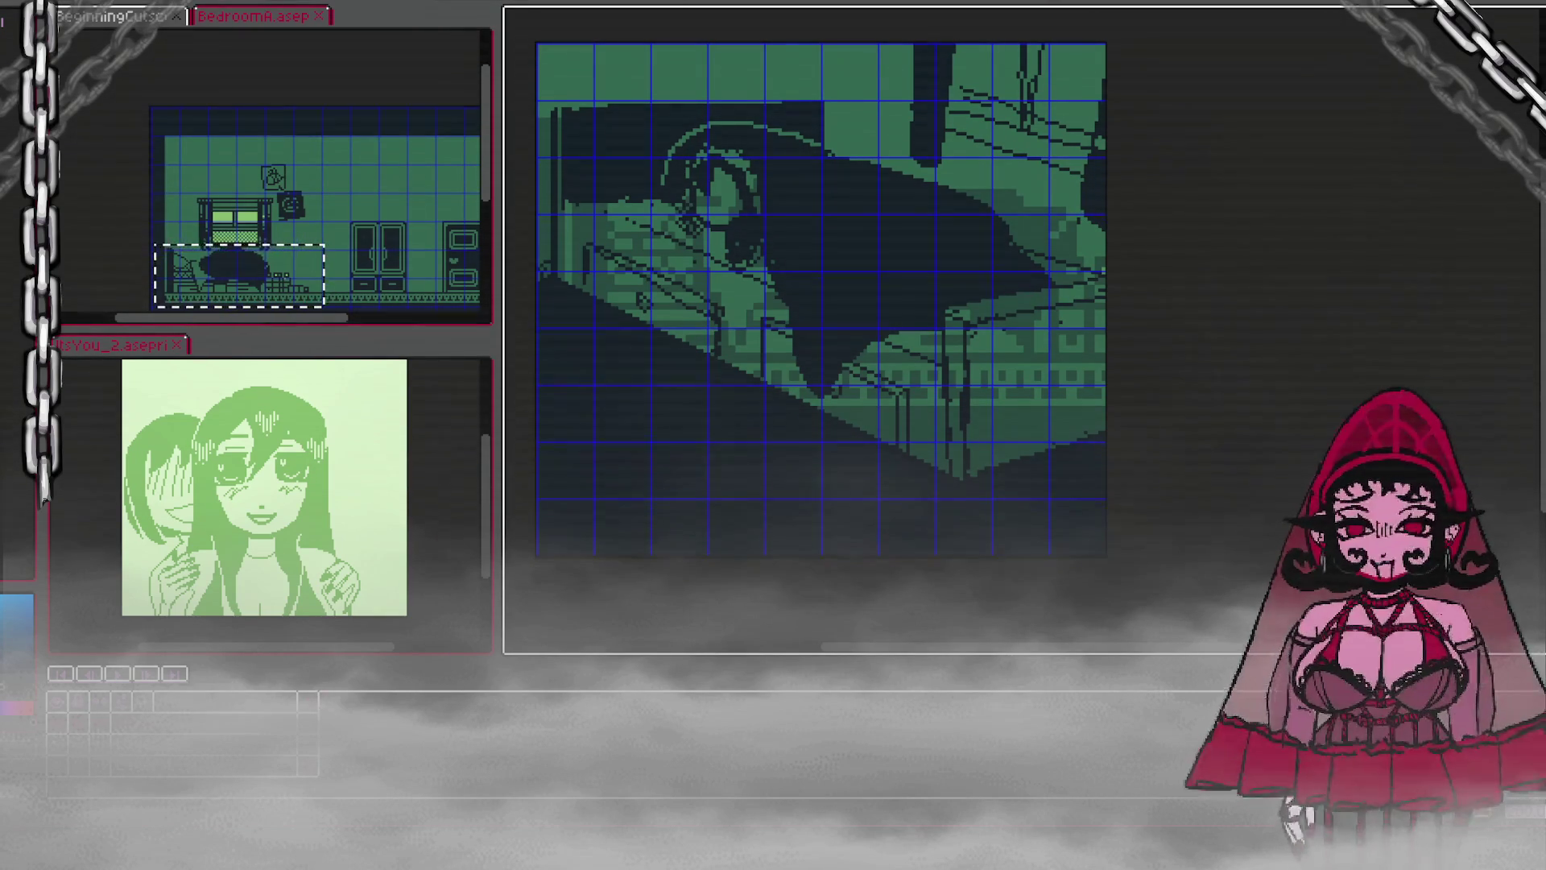
left_click(58, 739)
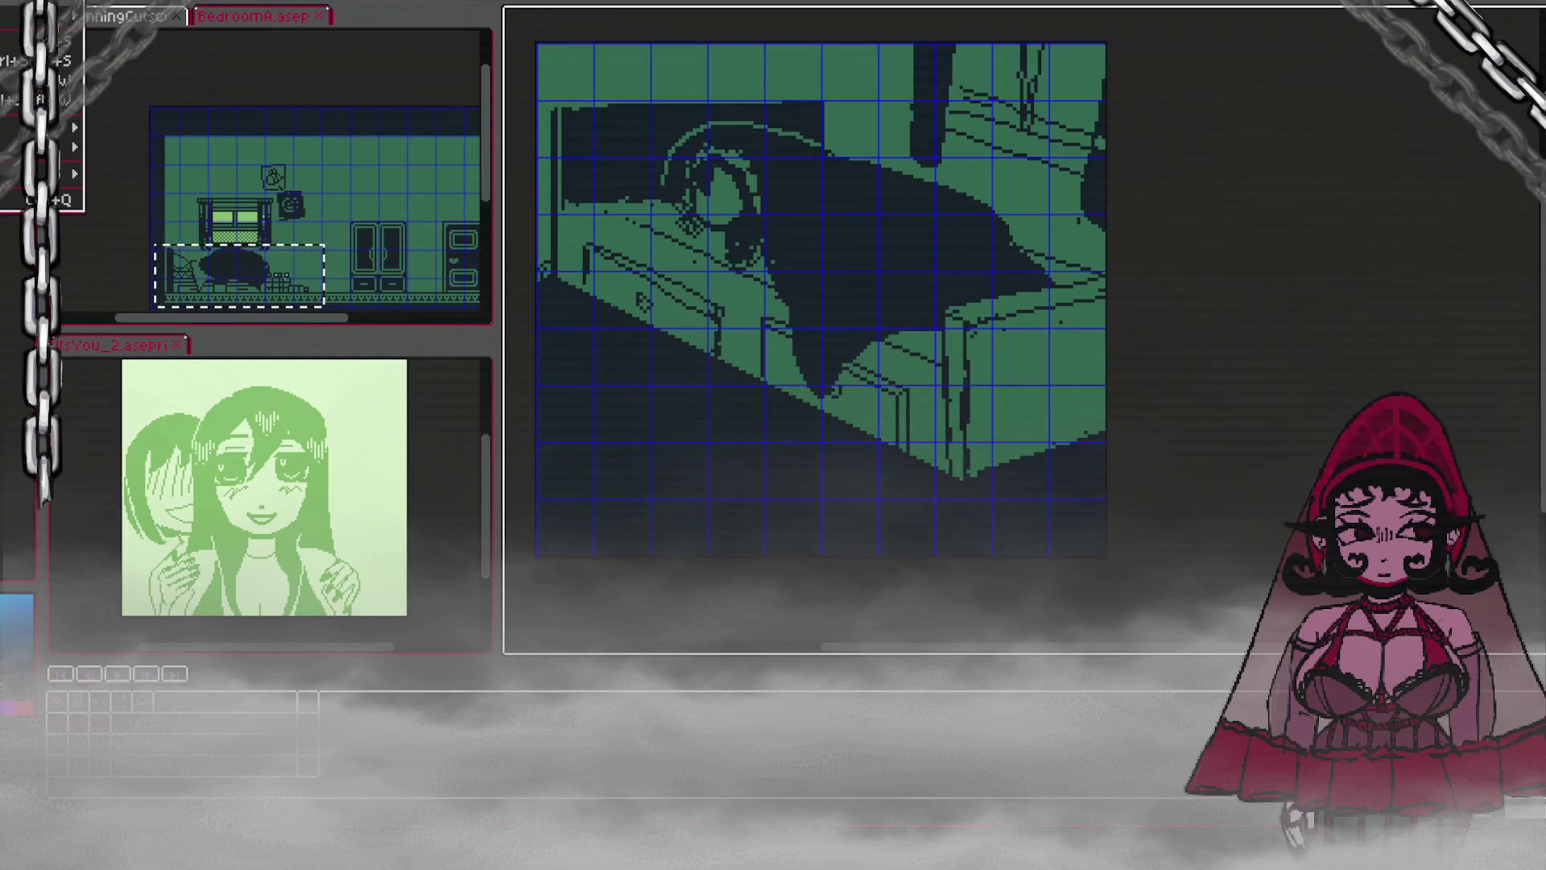
Step: Export the bed cutscene image with the current Export As settings
left_click(16, 4)
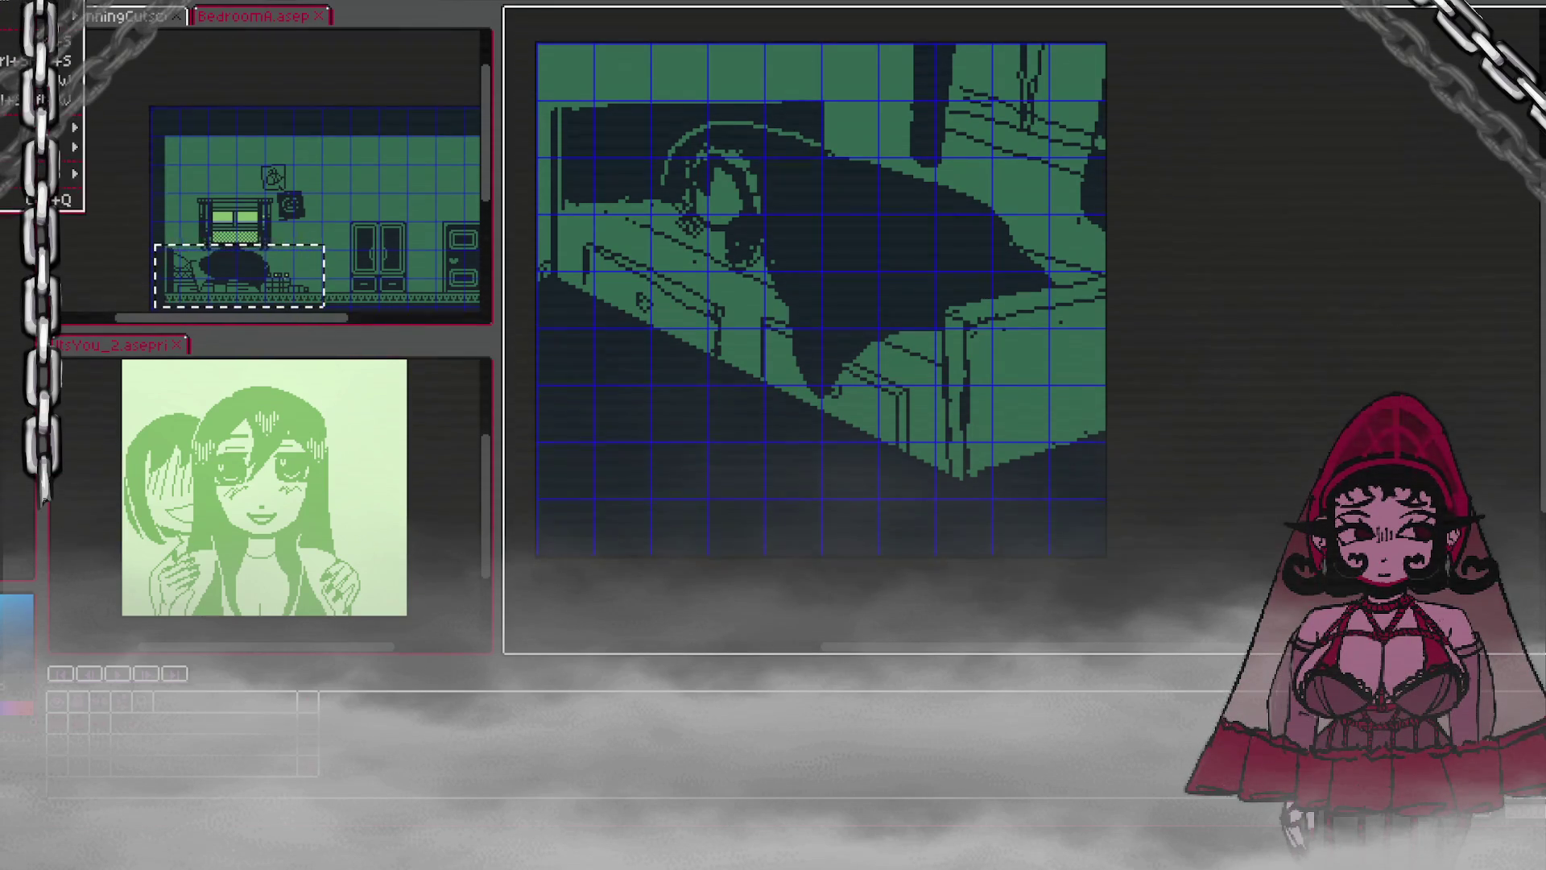
mouse_move(79, 136)
left_click(149, 127)
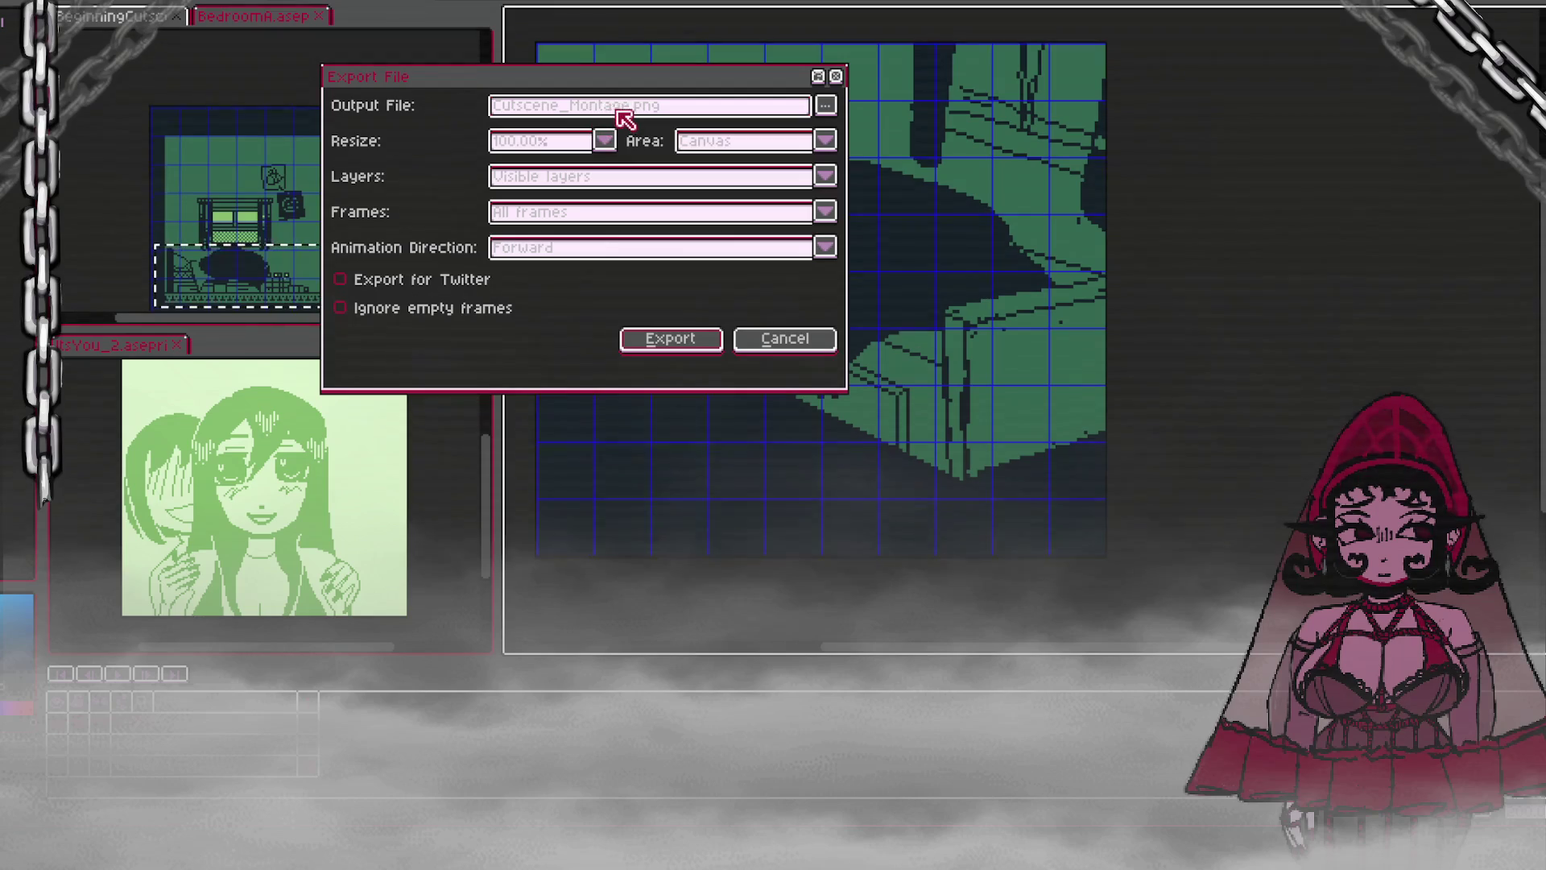
left_click(718, 339)
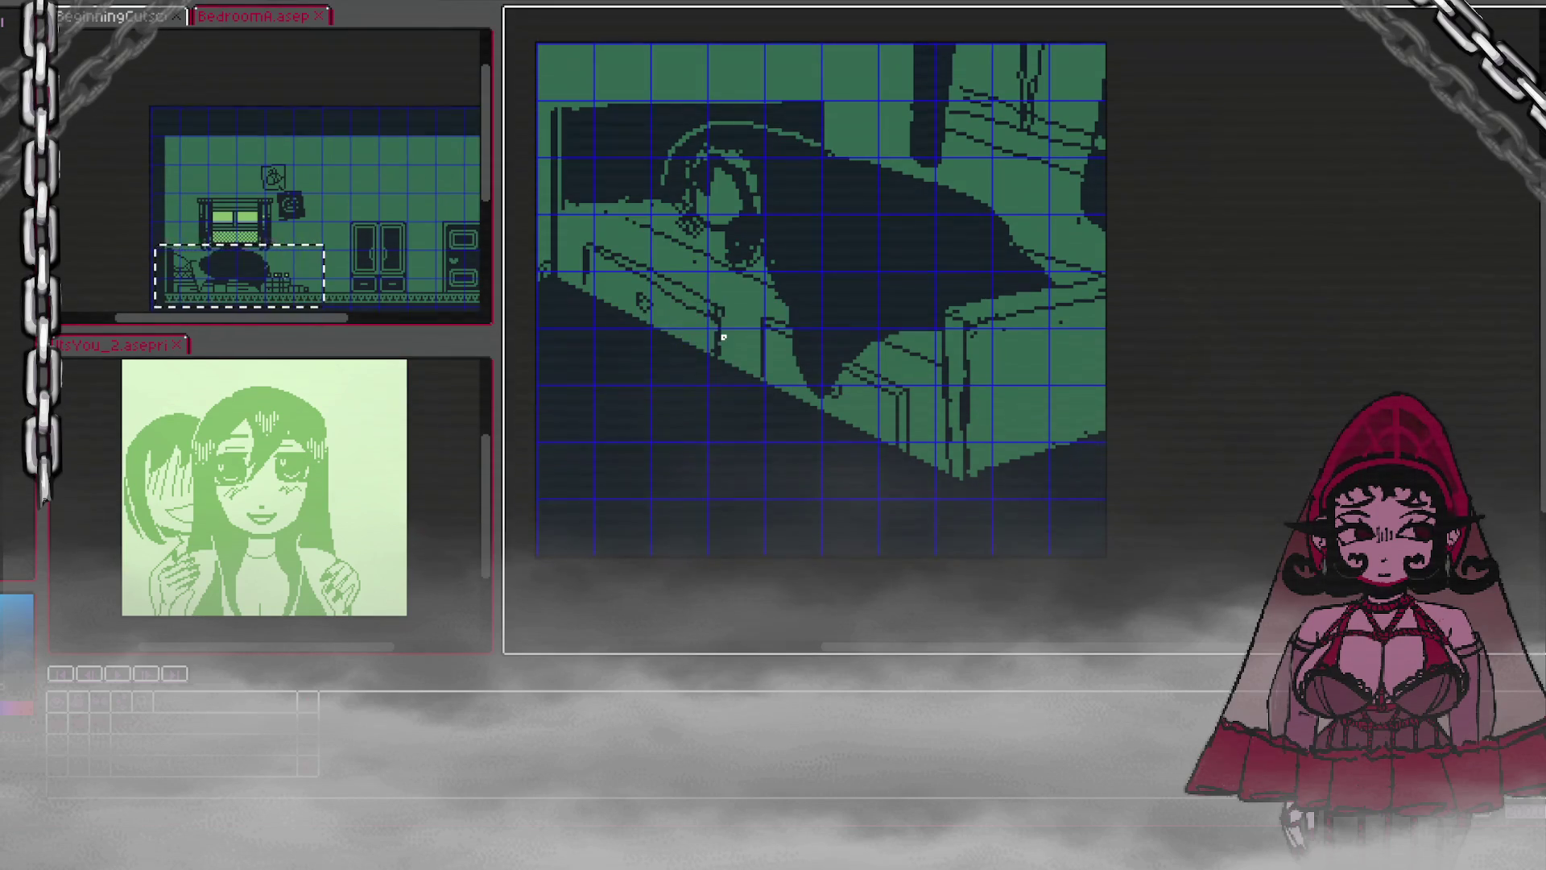
Step: Export the image again with '_B' appended, as Cutscene_Montage_B.png
key("alt+f")
mouse_move(68, 127)
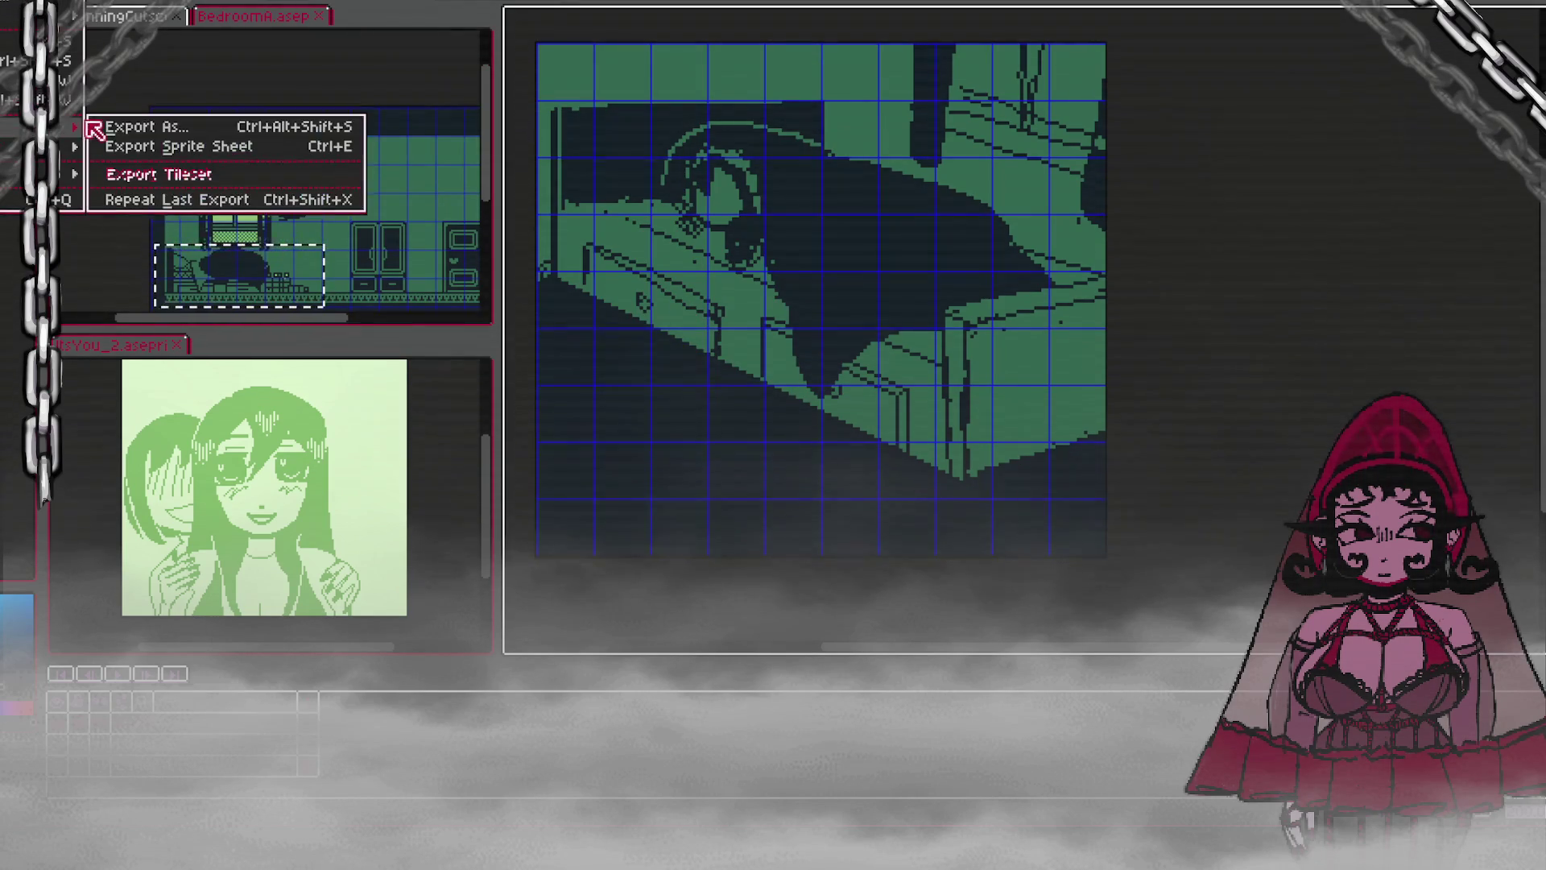
left_click(138, 127)
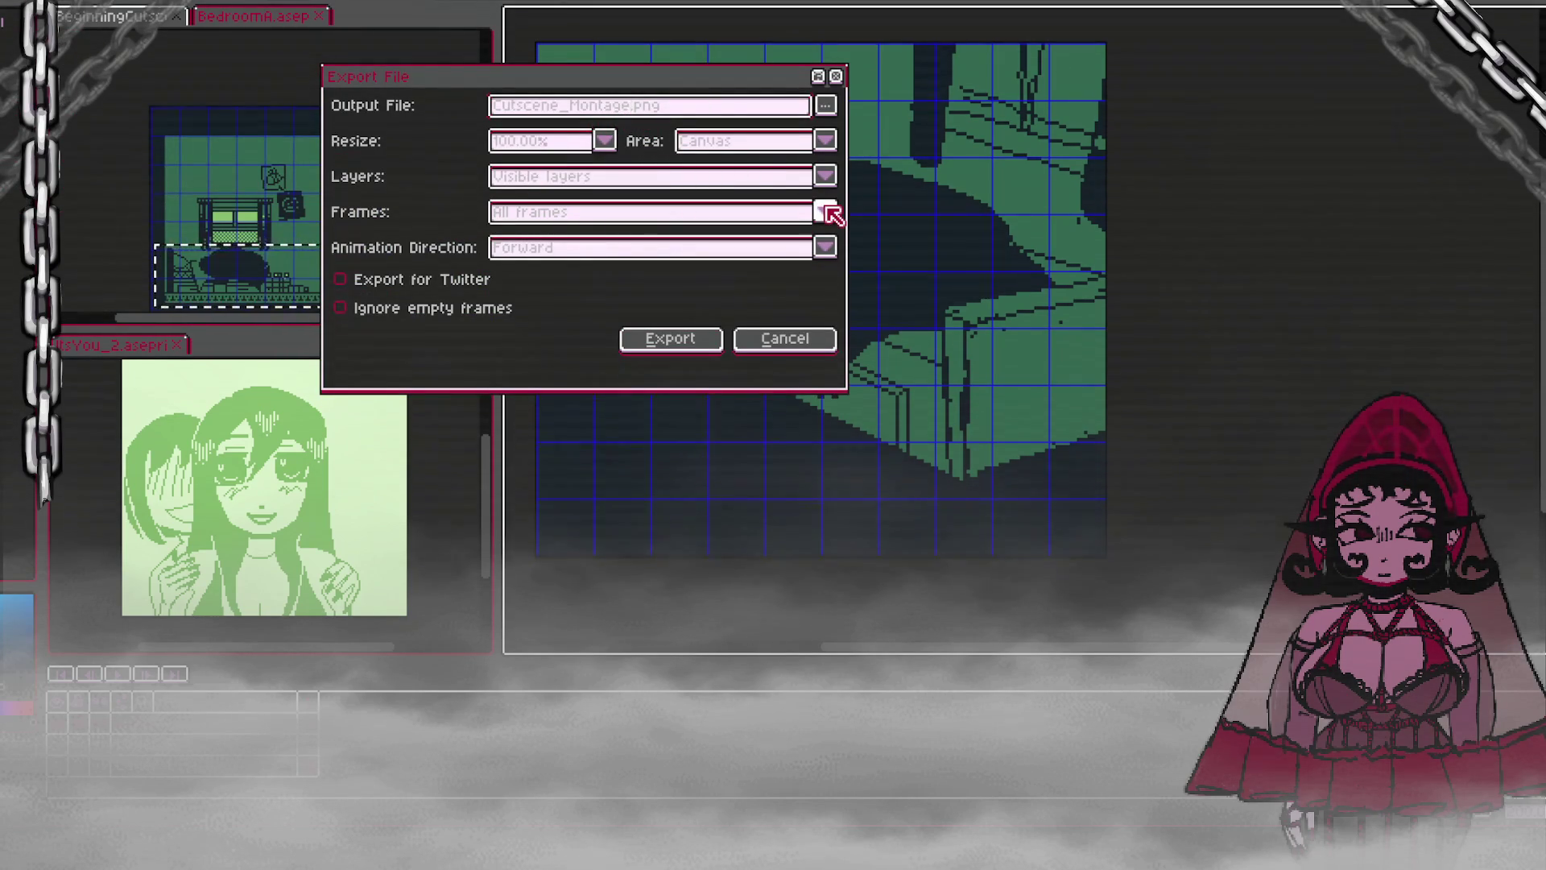
type("_Bd")
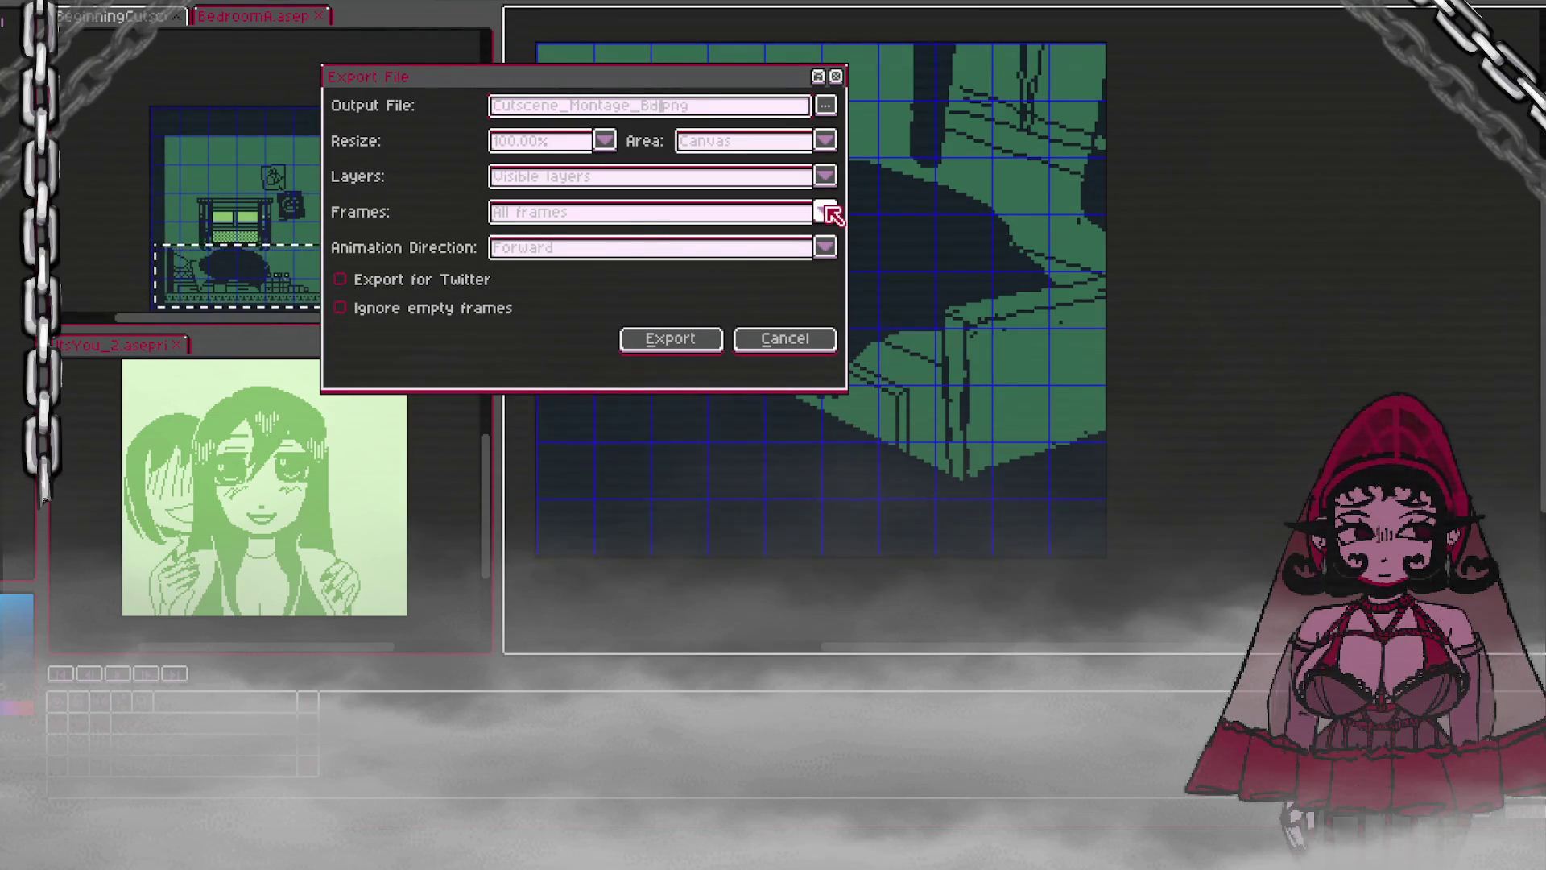
key("Return")
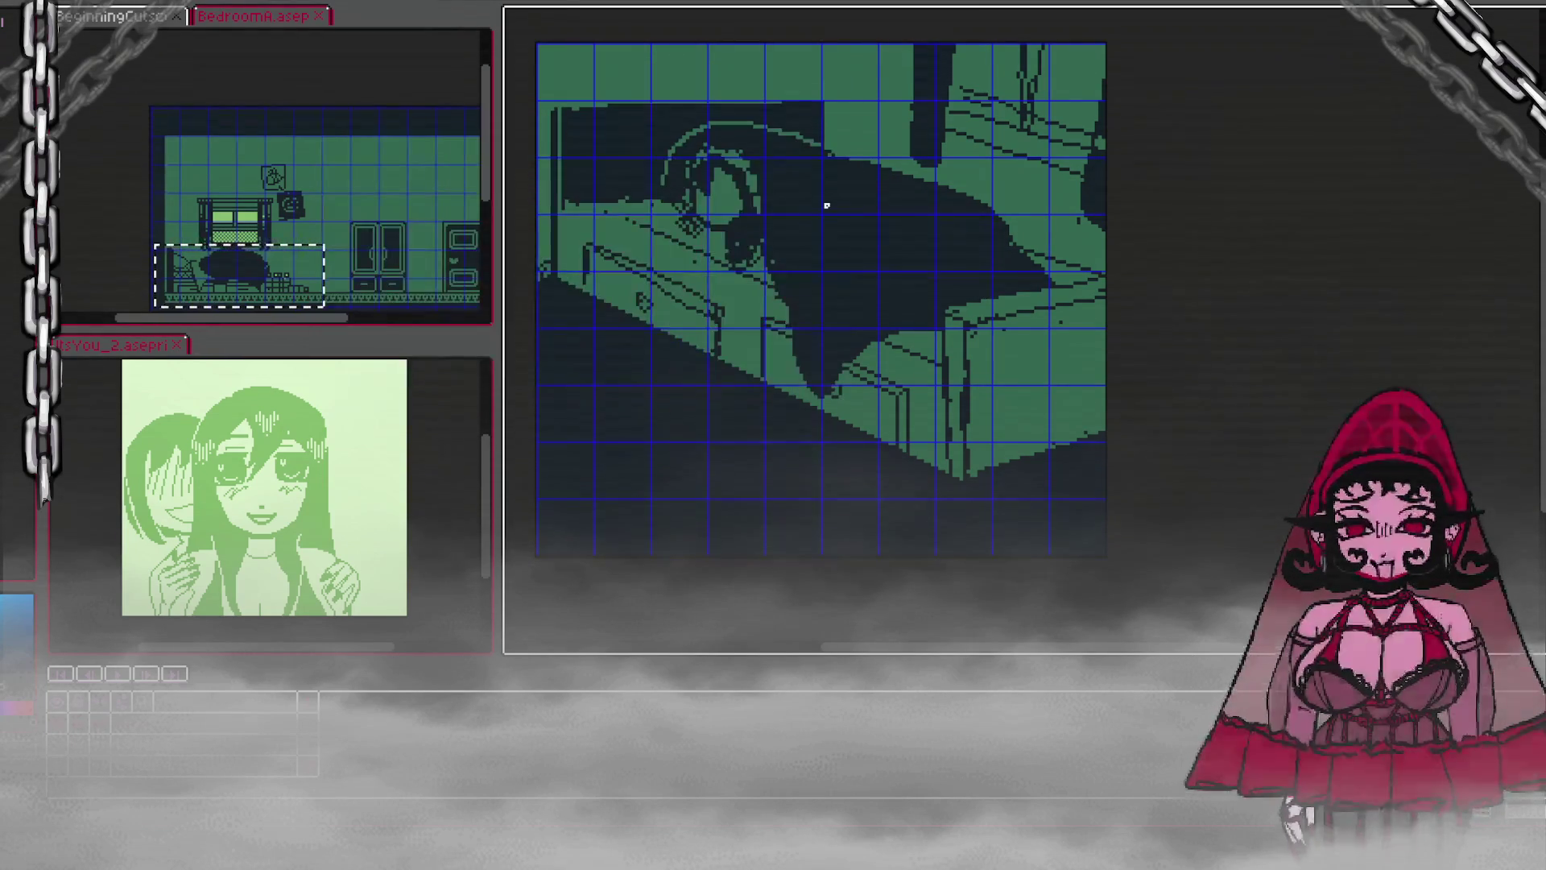
scroll(880, 507, "down", 2)
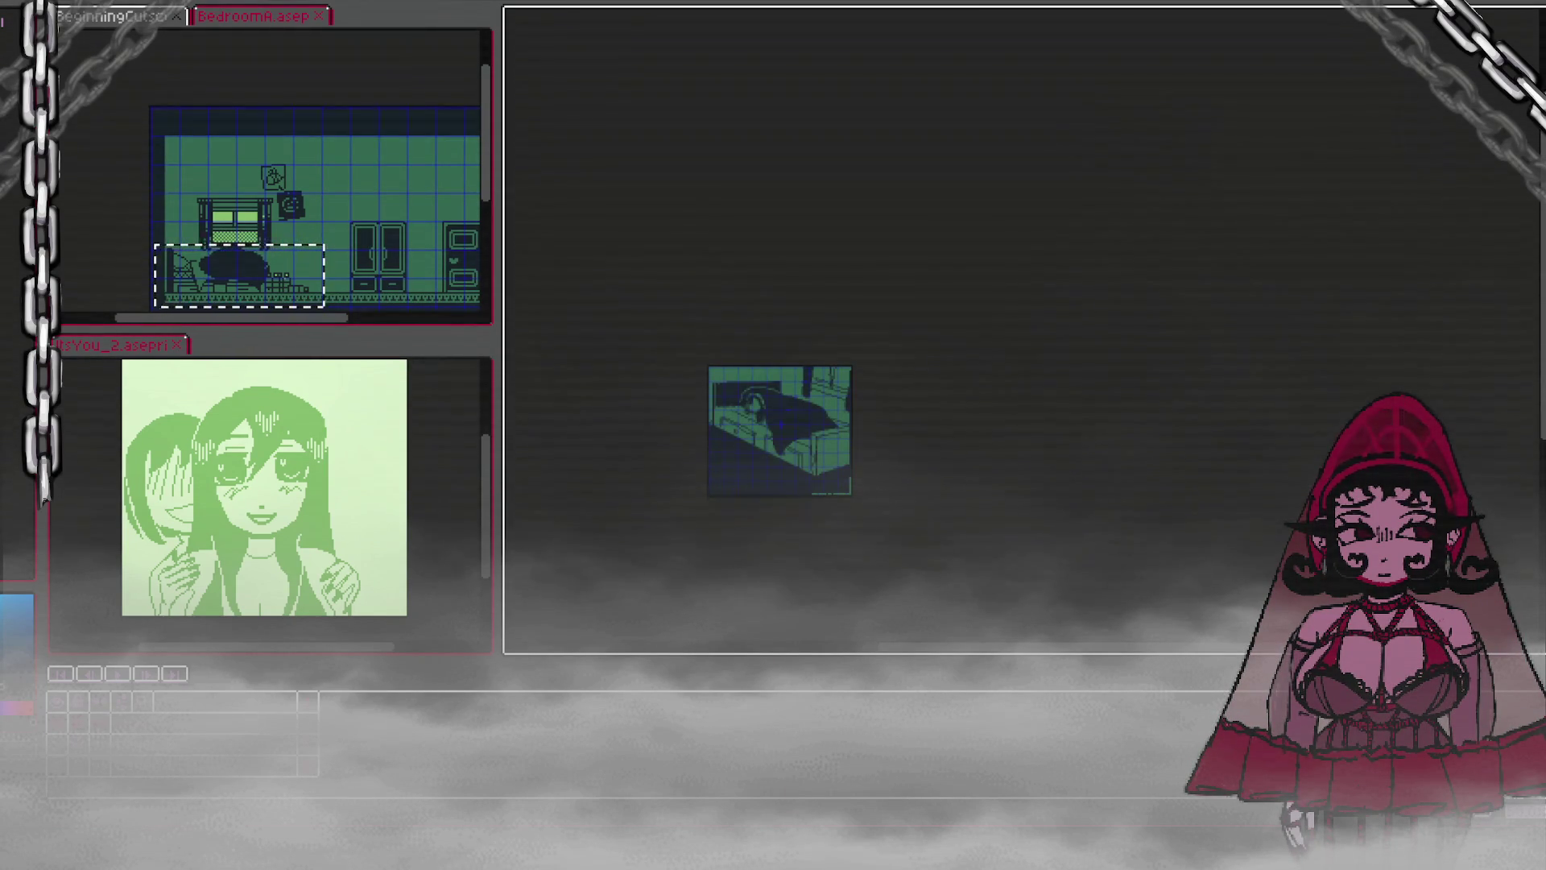
Step: Switch to GB Studio and select Scene 59 in the top row of the scene map
key("alt+Tab")
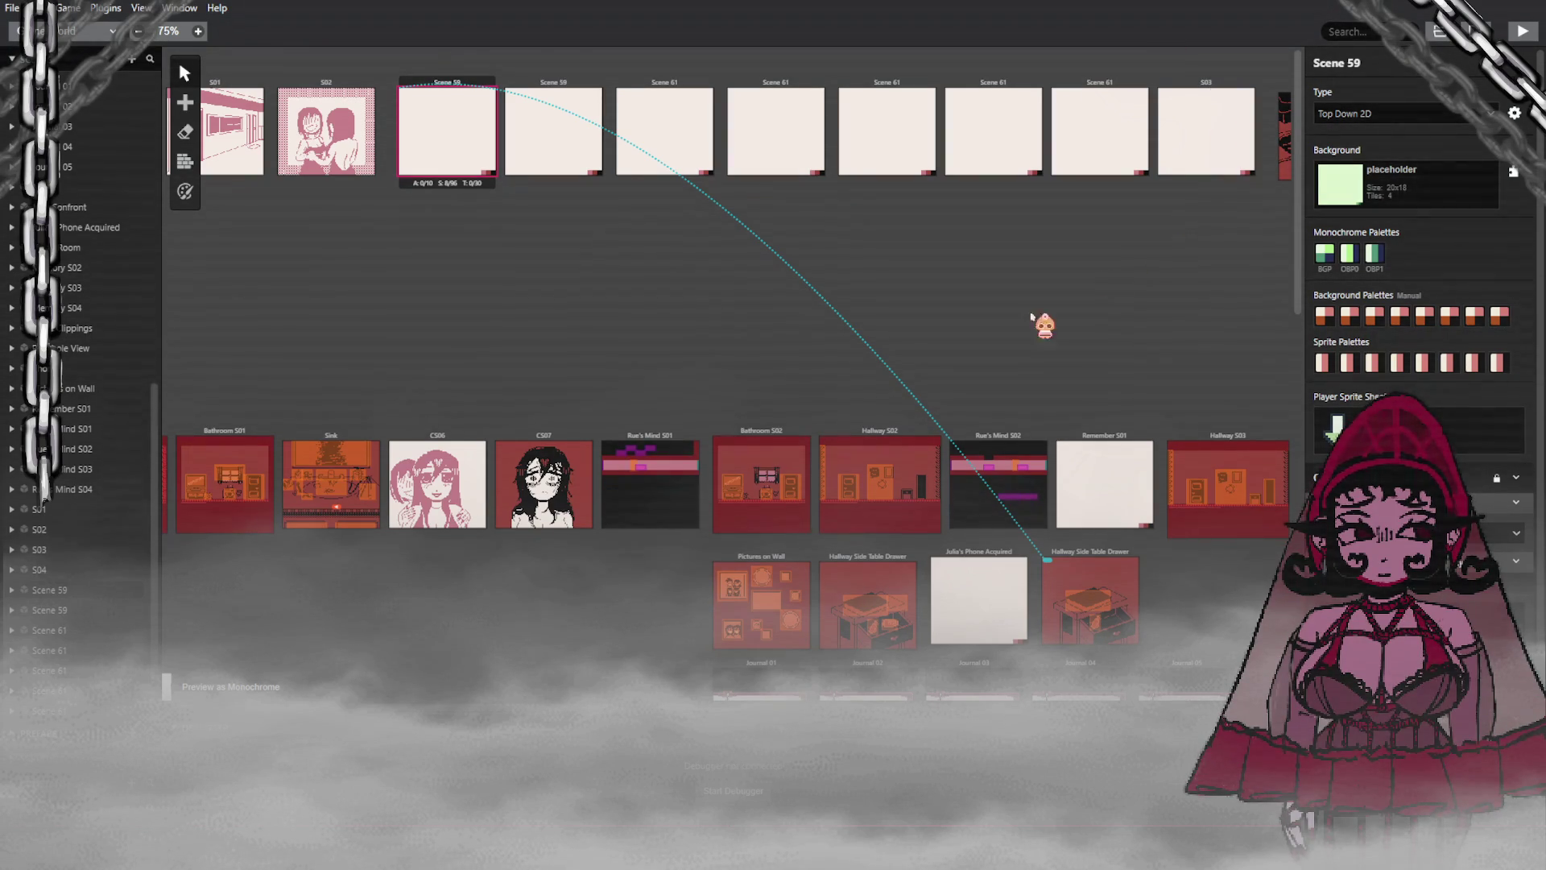
left_click(1119, 133)
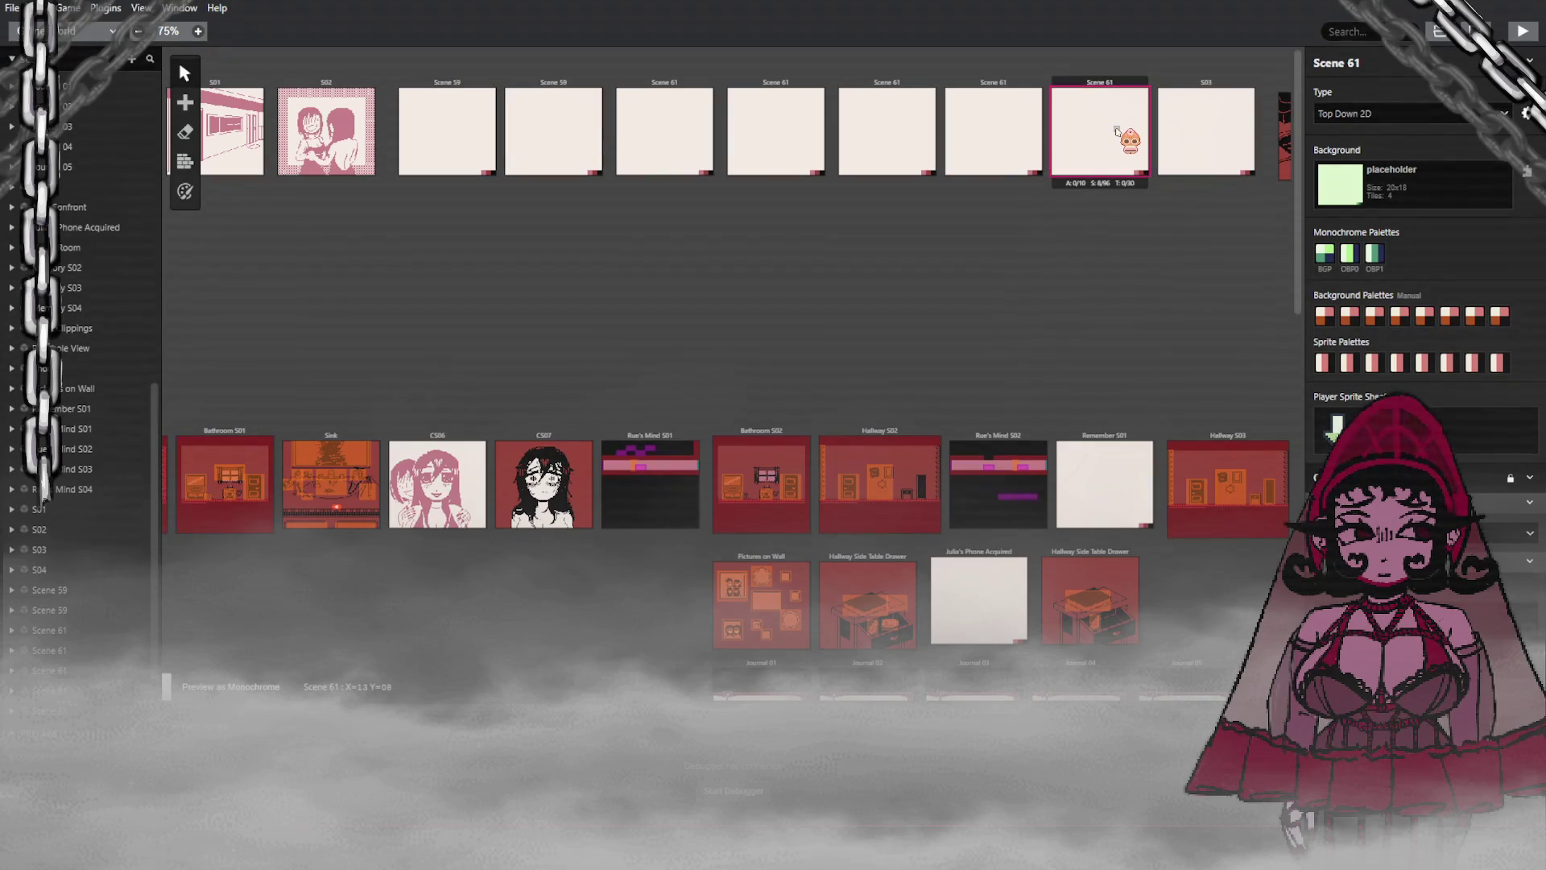
mouse_move(1117, 132)
left_mouse_down()
mouse_move(724, 139)
mouse_move(531, 96)
mouse_move(531, 131)
mouse_move(460, 145)
left_mouse_up()
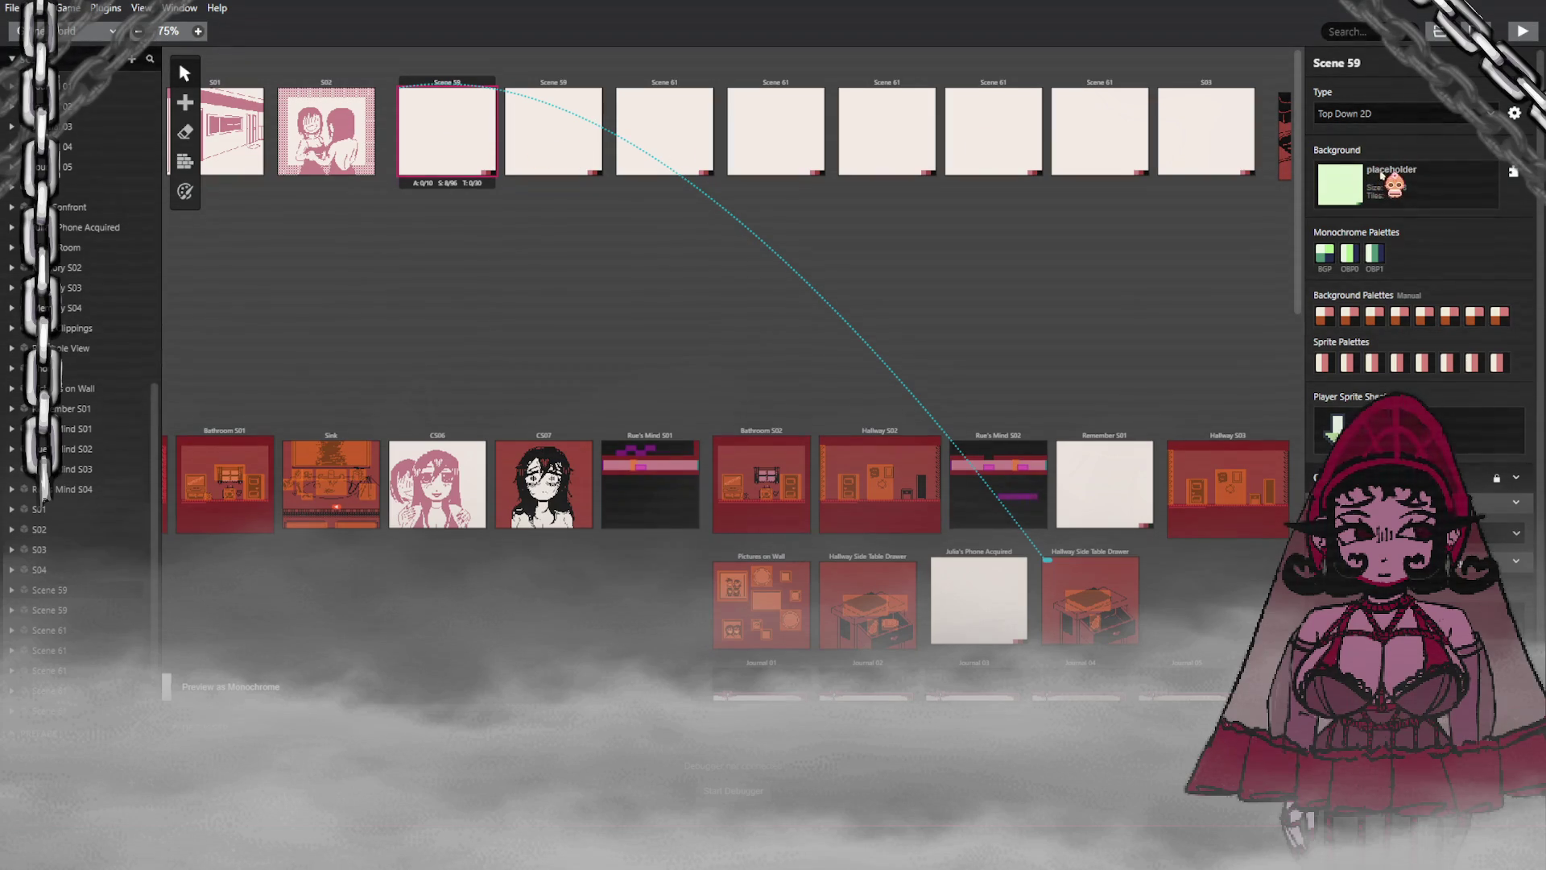
Step: Choose Cutscene_Montage_Bed from Scene 59's Background dropdown list
left_click(1371, 190)
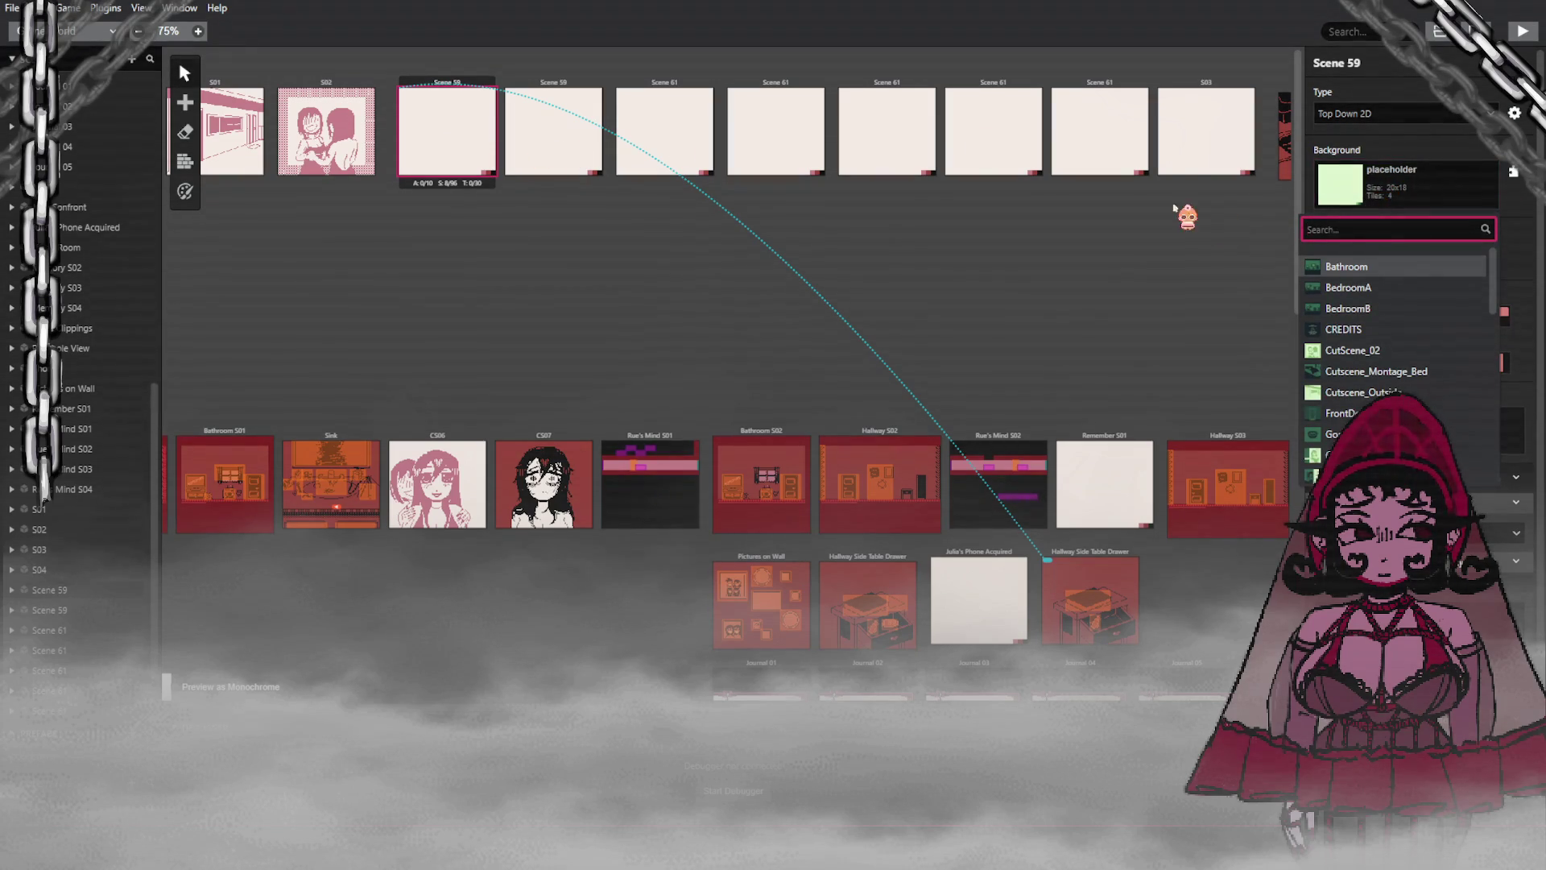
scroll(1369, 363, "down", 5)
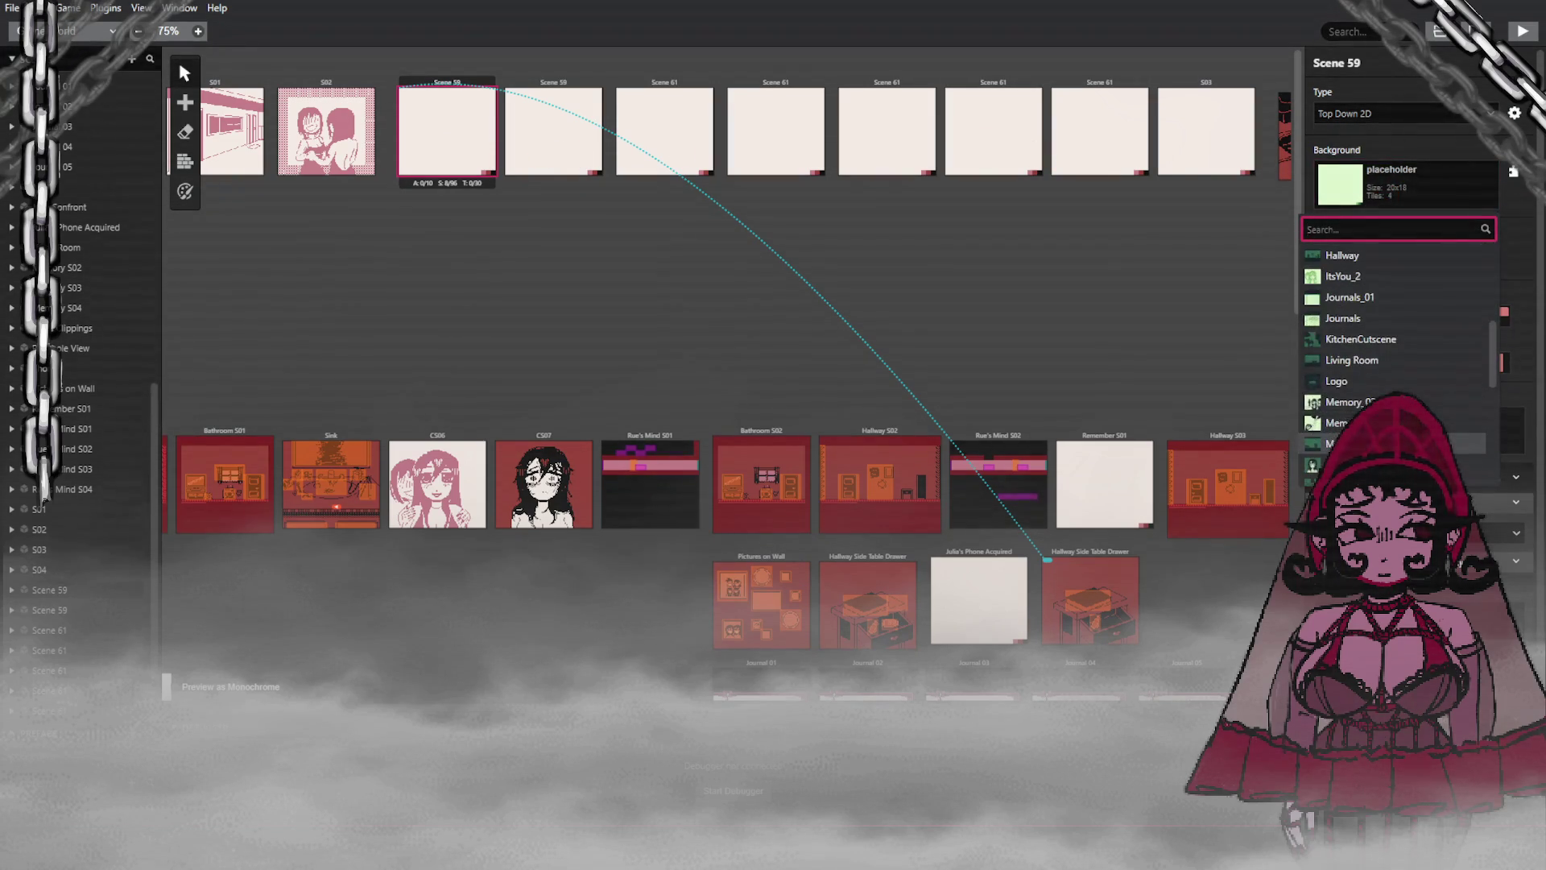
scroll(1393, 384, "down", 4)
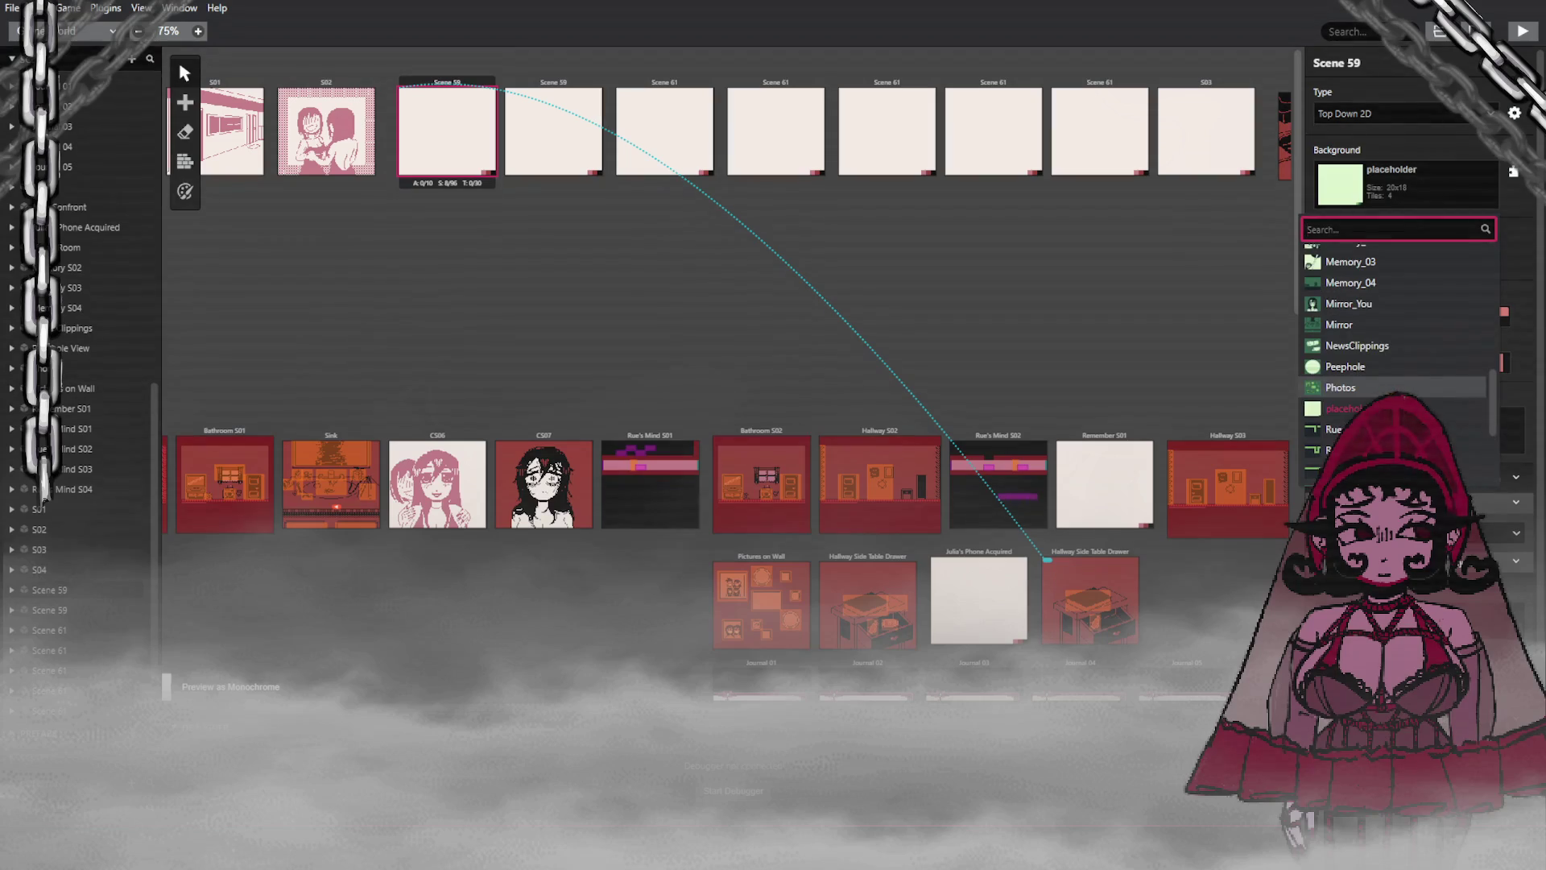
scroll(1434, 386, "down", 4)
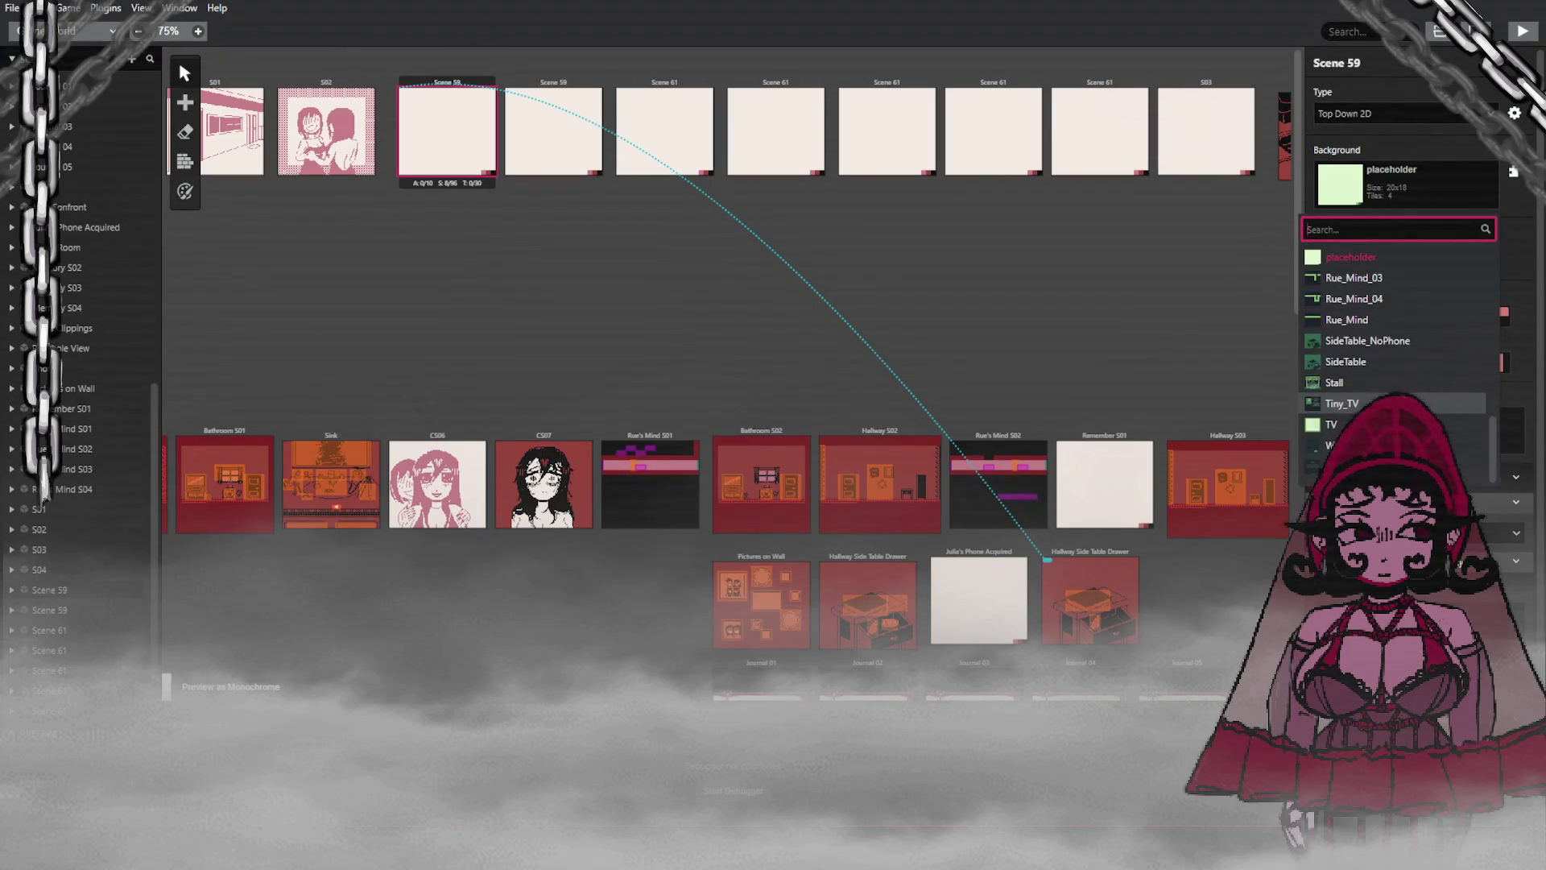
scroll(1434, 386, "up", 6)
scroll(1433, 385, "up", 5)
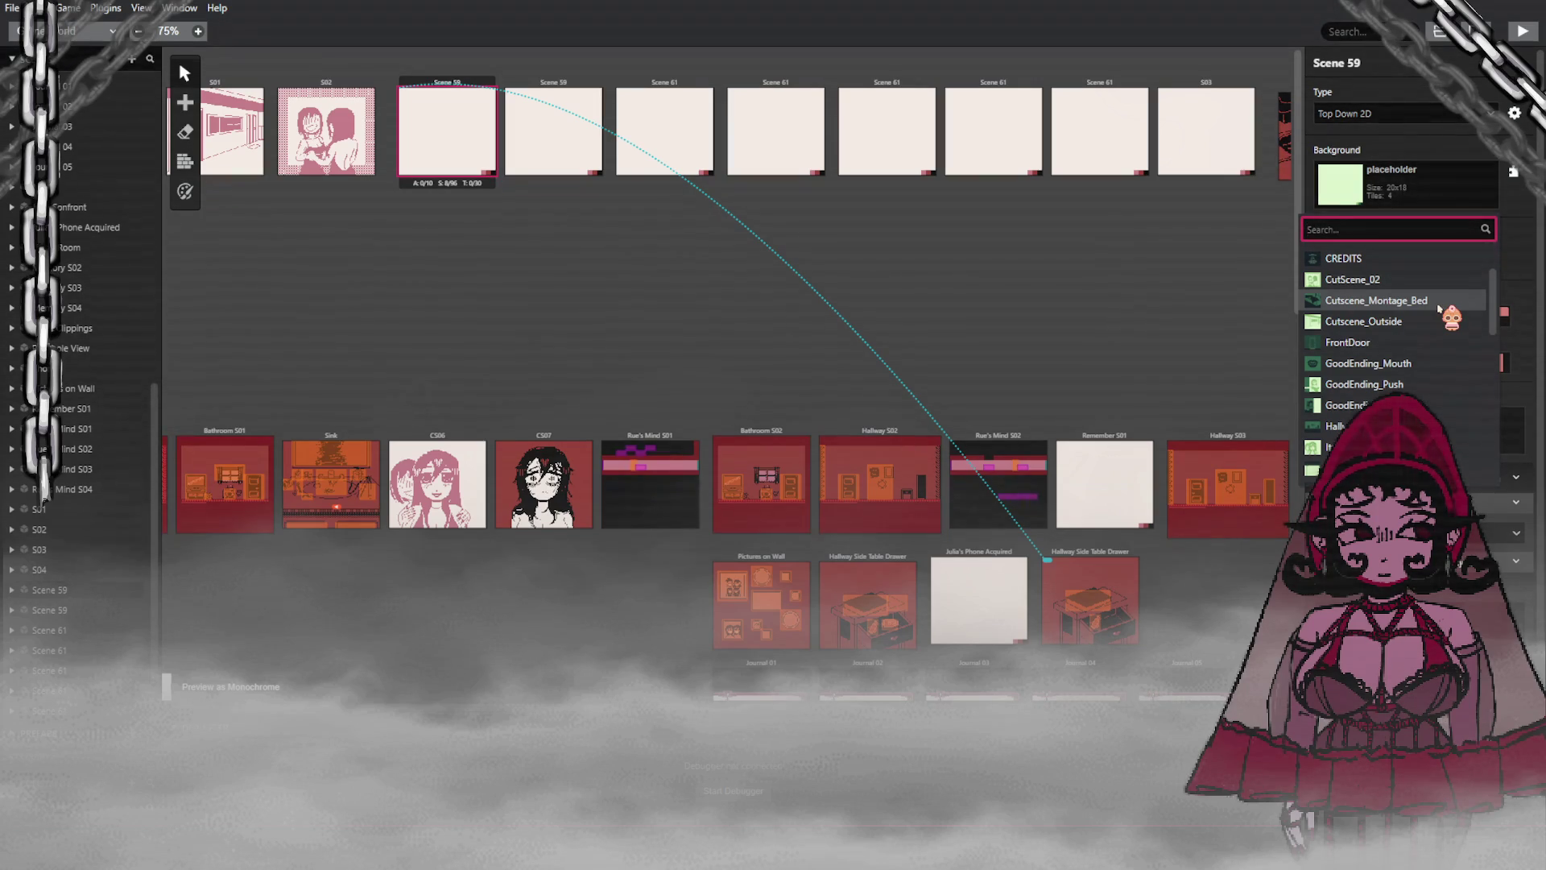
left_click(1417, 300)
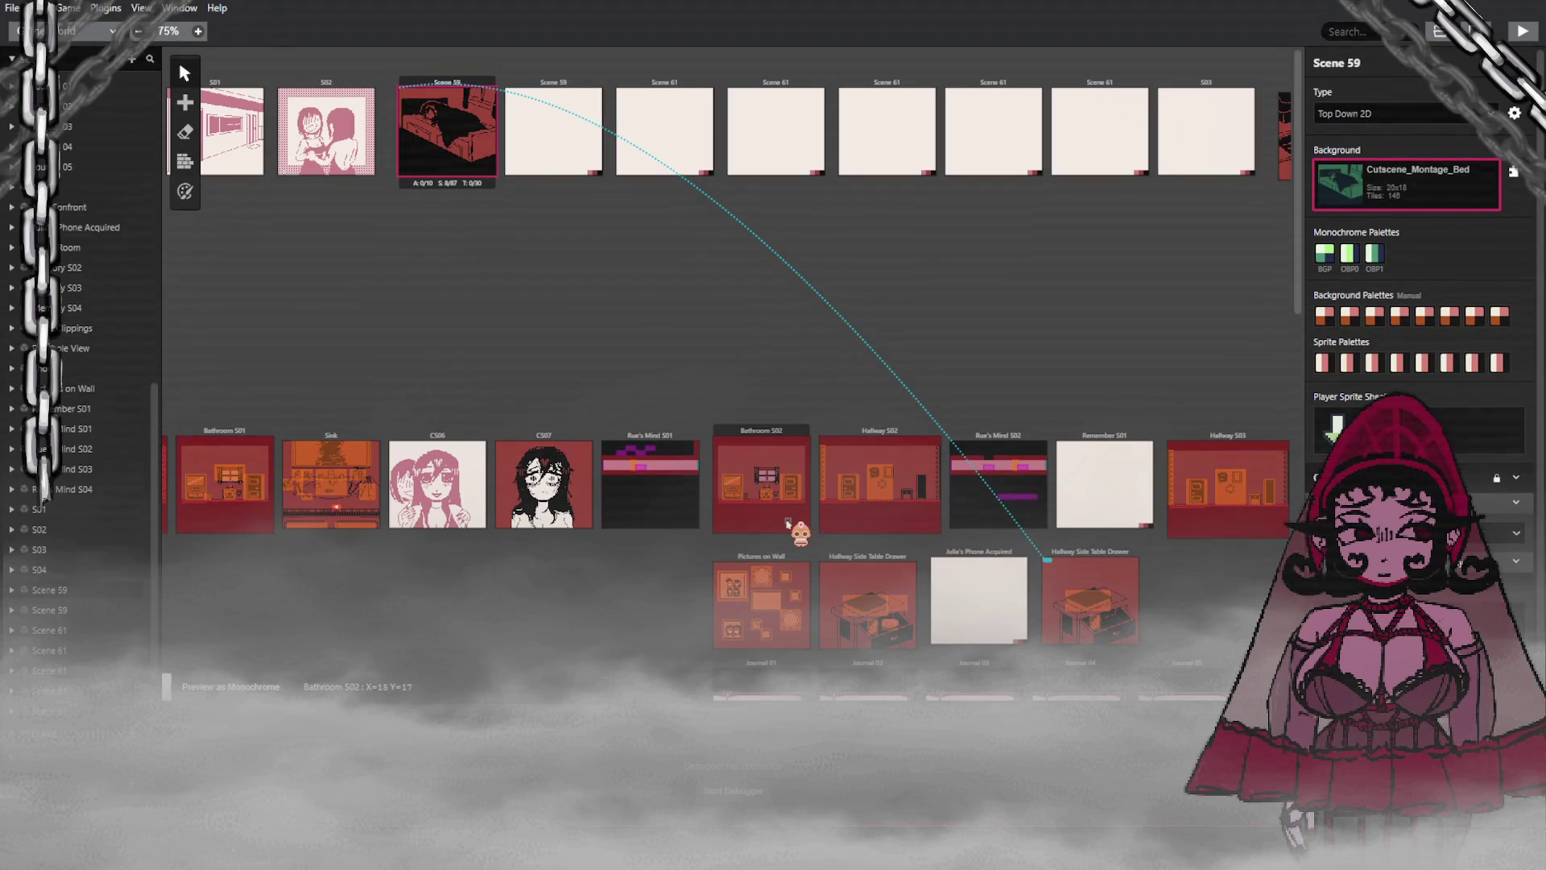
Step: Pick Bathroom from Scene 59's Background dropdown
left_click(1407, 184)
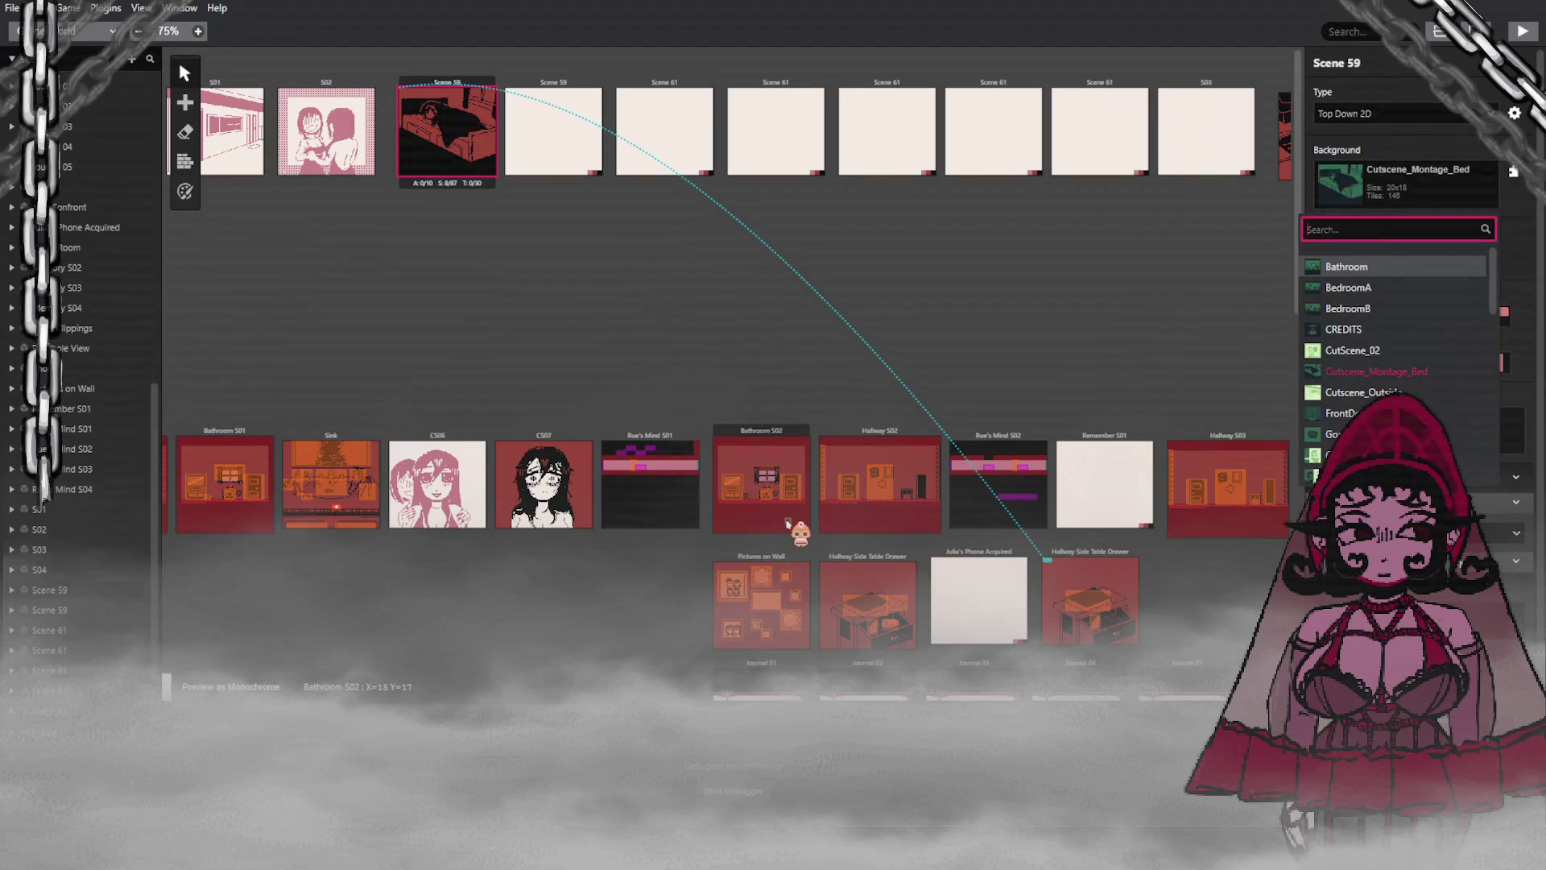
key("Return")
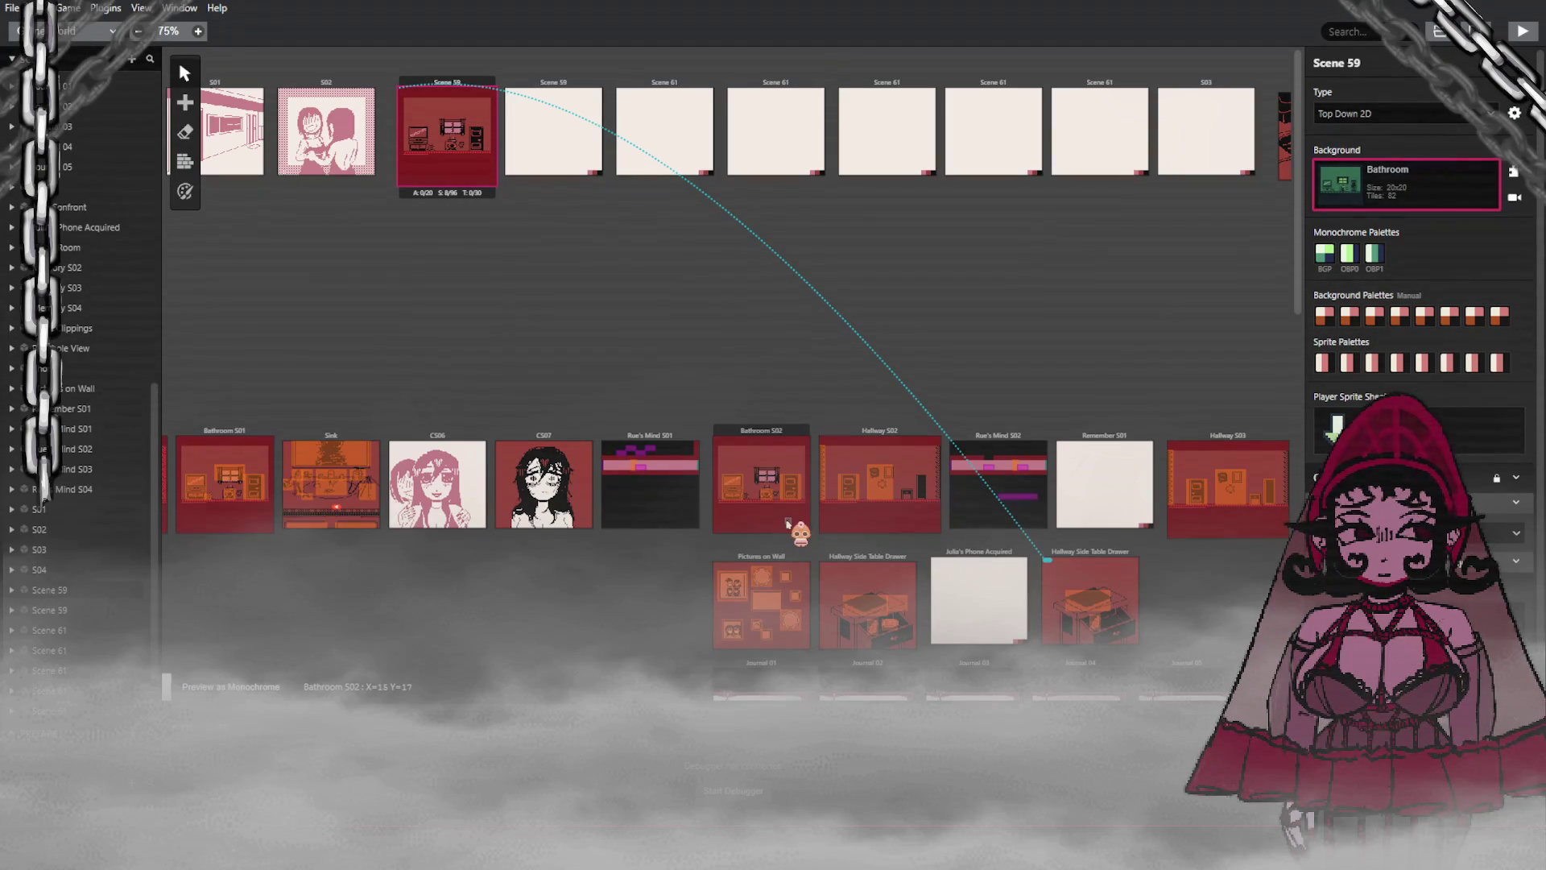
Step: Move the player start into Scene 59 and set its background to Cutscene_Montage_Bed
mouse_move(788, 522)
left_mouse_down()
mouse_move(780, 249)
mouse_move(618, 172)
mouse_move(435, 146)
left_mouse_up()
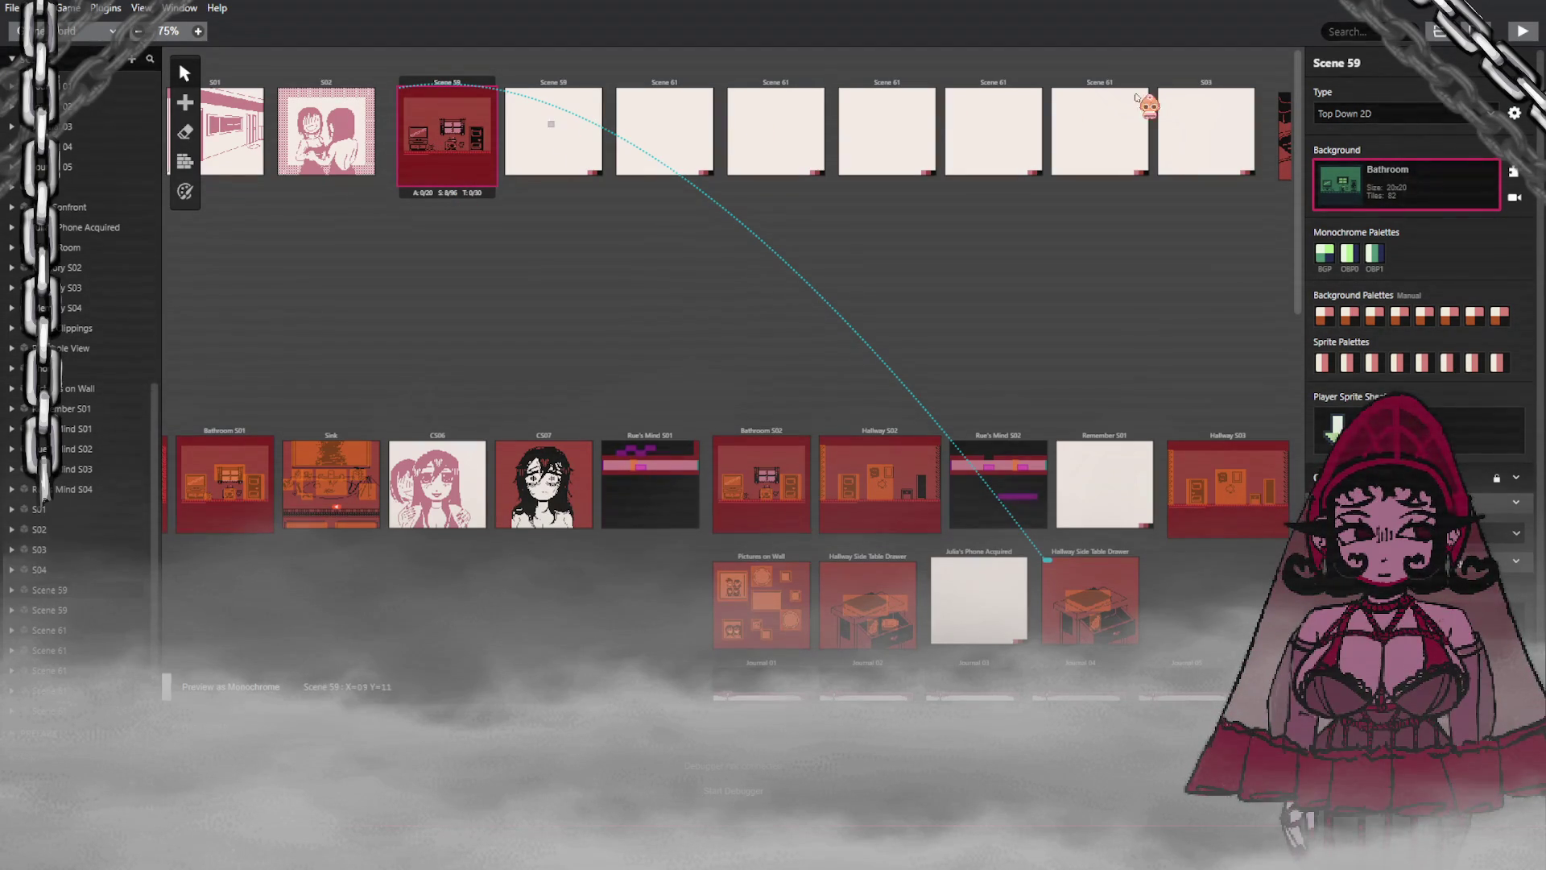
left_click(1407, 180)
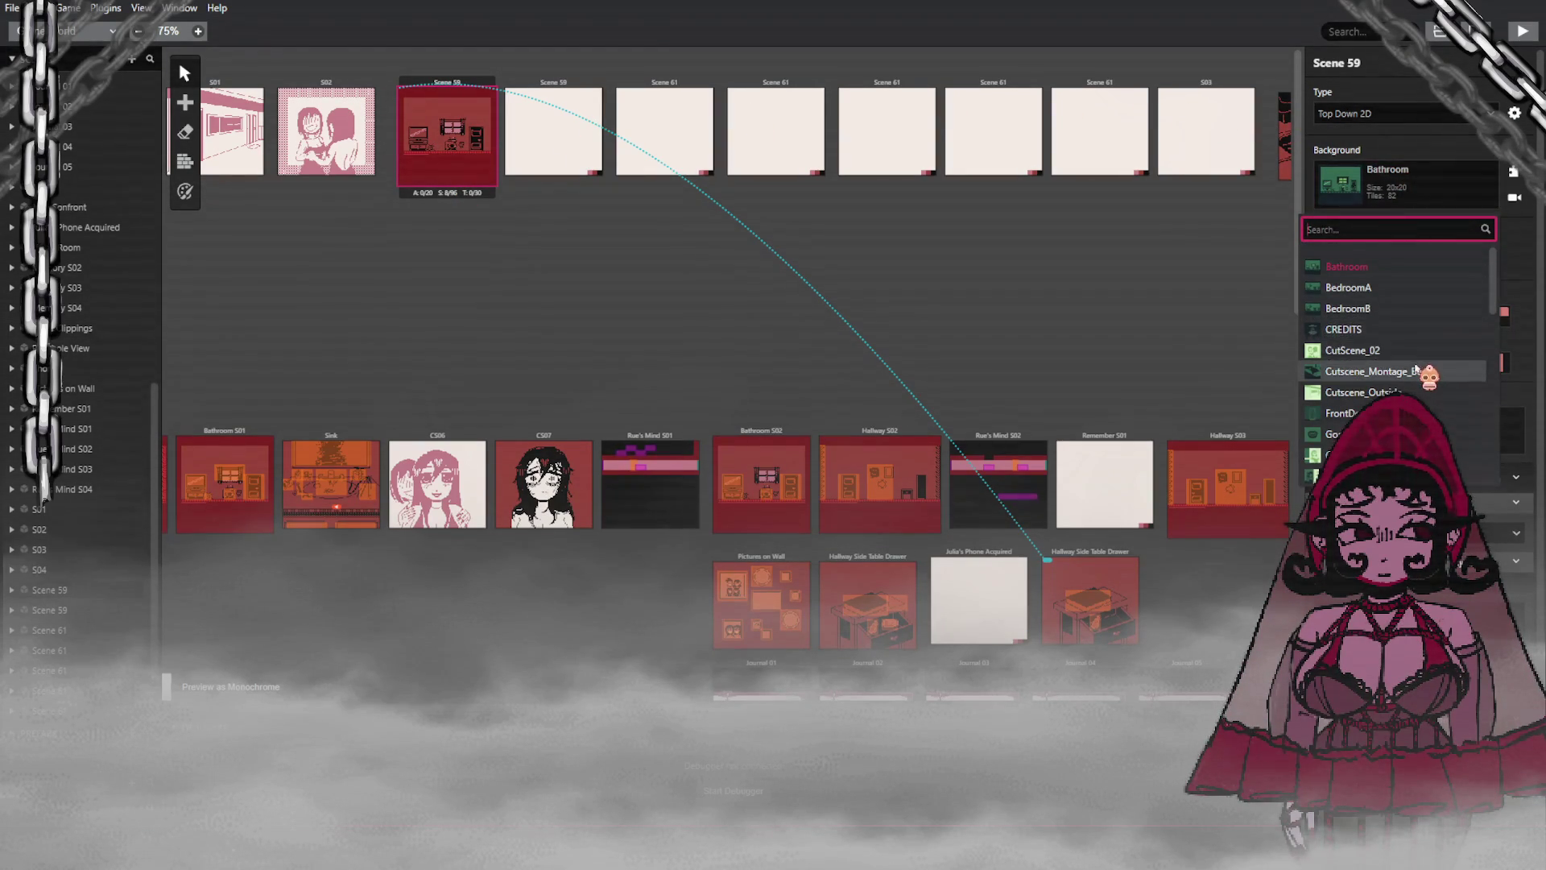
left_click(1410, 369)
Step: Reselect Scene 59 and drag the player start back out of it
left_click(858, 236)
left_click(418, 126)
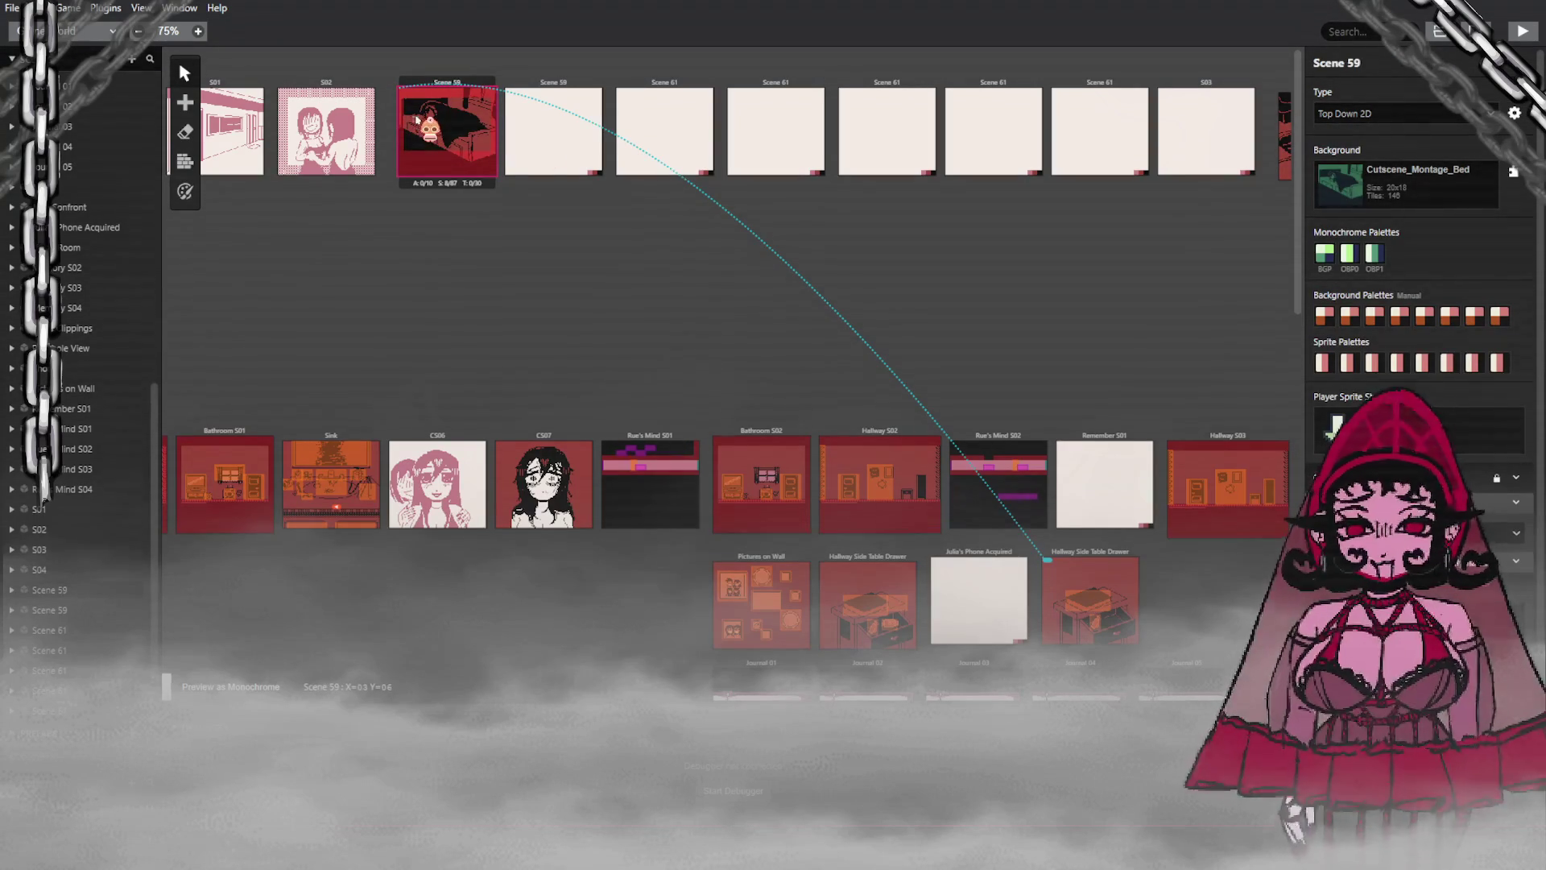
mouse_move(418, 127)
left_mouse_down()
mouse_move(1160, 471)
mouse_move(435, 146)
left_mouse_up()
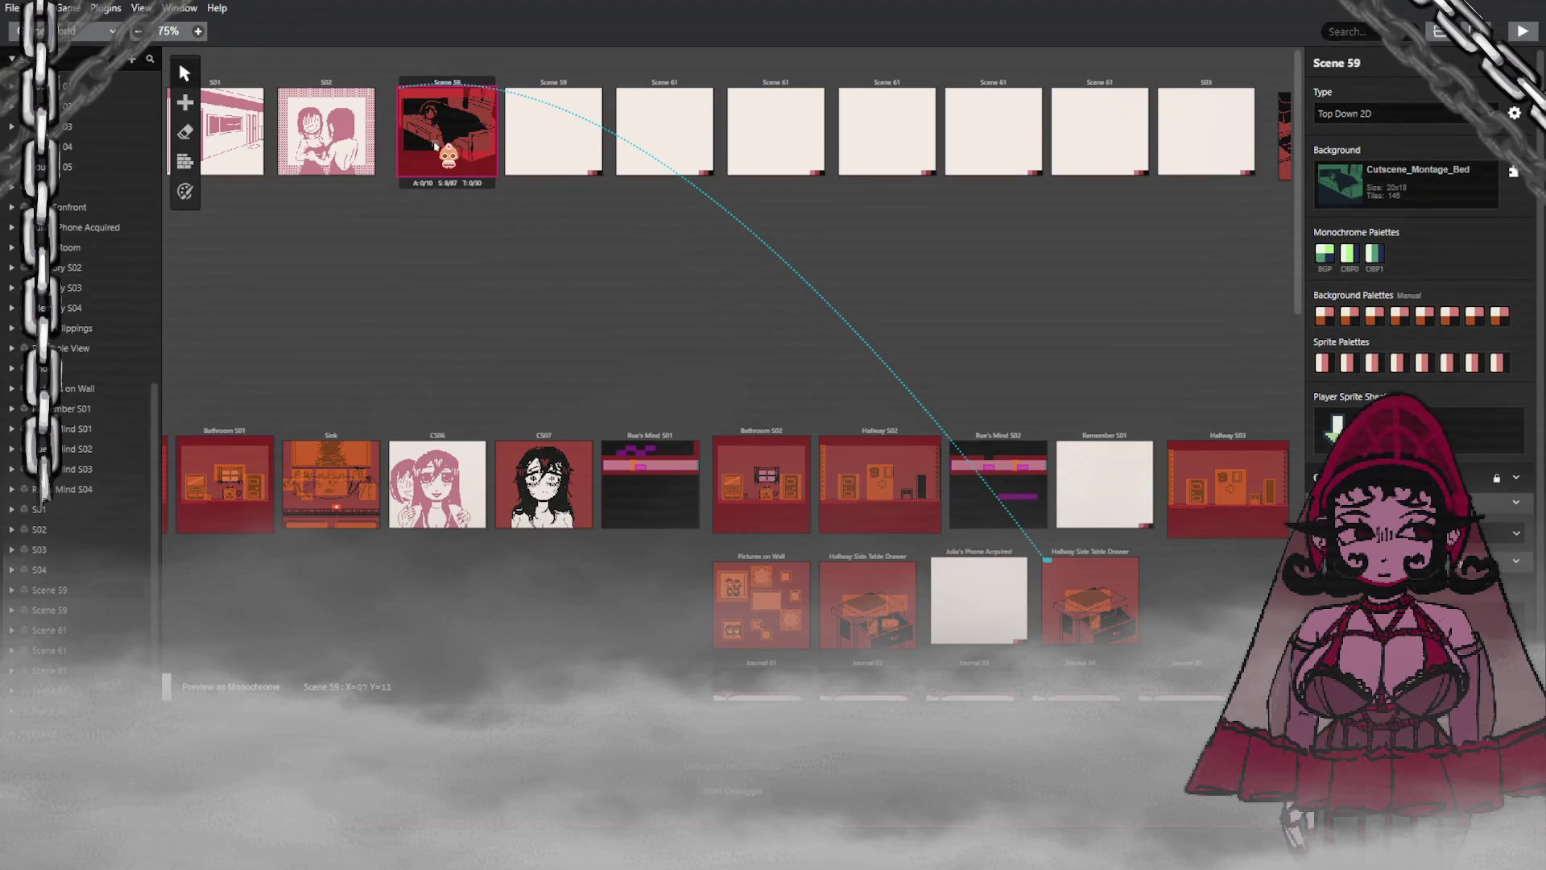
mouse_move(435, 147)
left_mouse_down()
mouse_move(538, 209)
mouse_move(447, 149)
mouse_move(503, 165)
mouse_move(548, 266)
left_mouse_up()
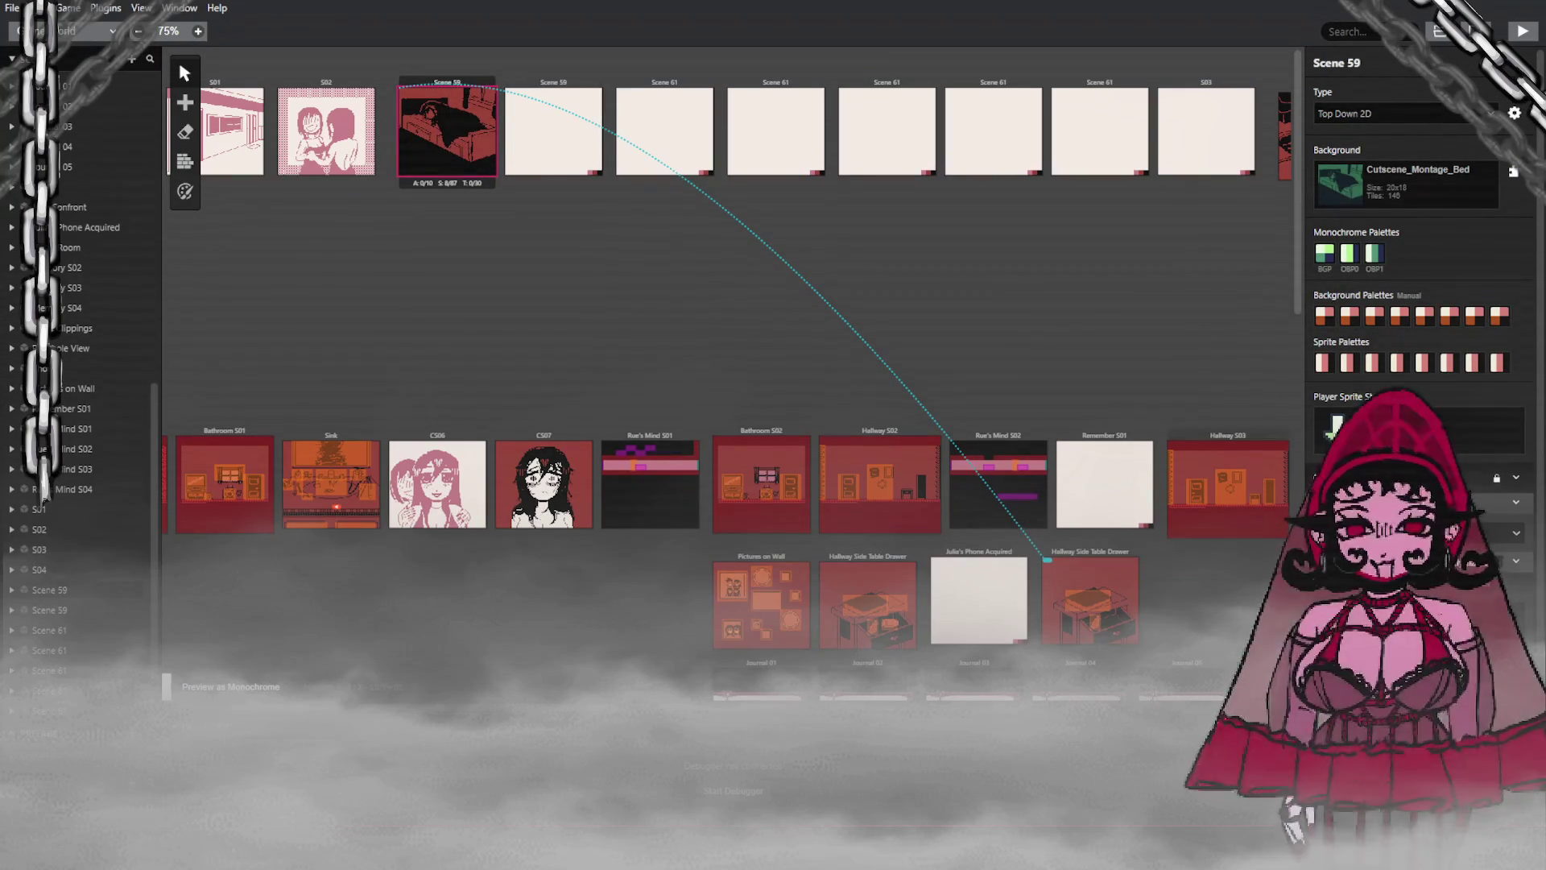
scroll(1417, 241, "down", 2)
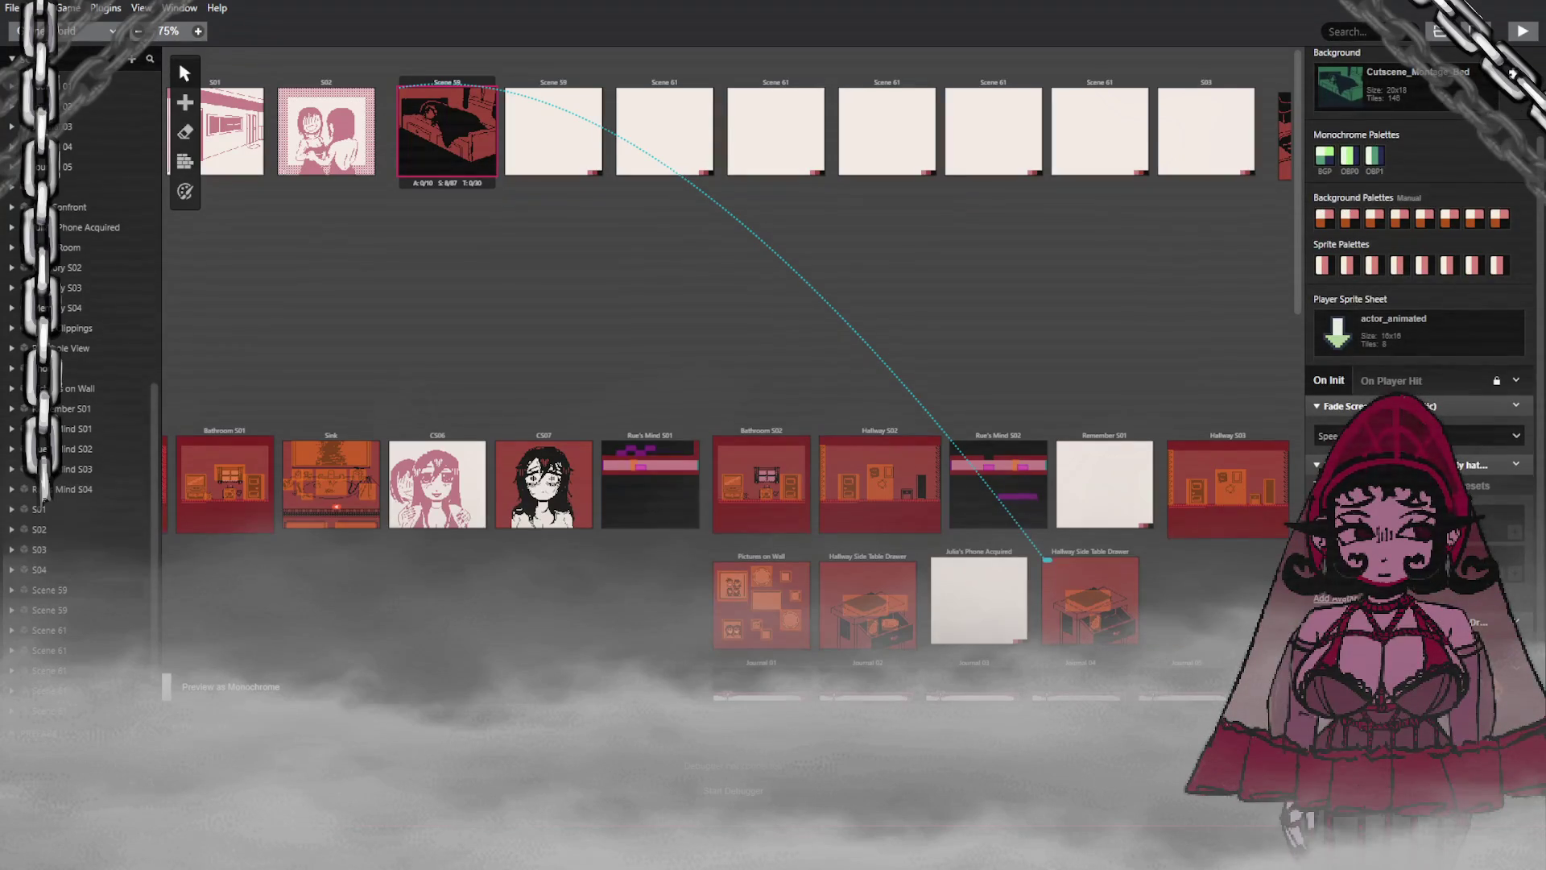
mouse_move(963, 395)
left_mouse_down()
mouse_move(870, 357)
mouse_move(604, 172)
mouse_move(494, 249)
mouse_move(442, 138)
mouse_move(538, 145)
left_mouse_up()
key("ctrl+z")
Step: Rename the blank second Scene 59 to Scene 7, then reselect the bed Scene 59
left_click_drag(735, 161, 509, 75)
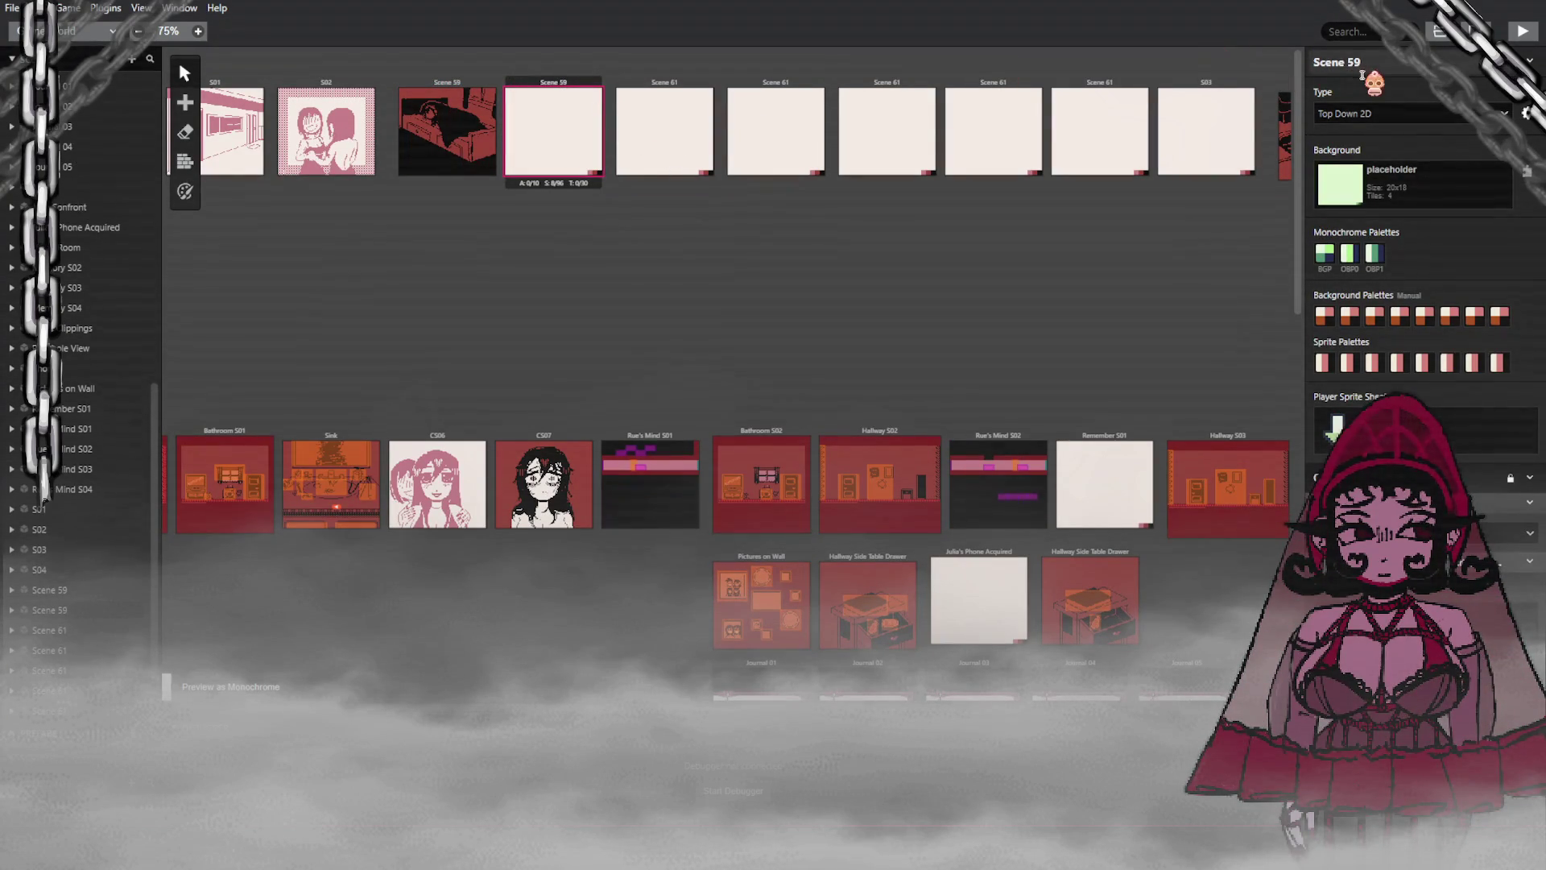
left_click(1349, 60)
double_click(1350, 62)
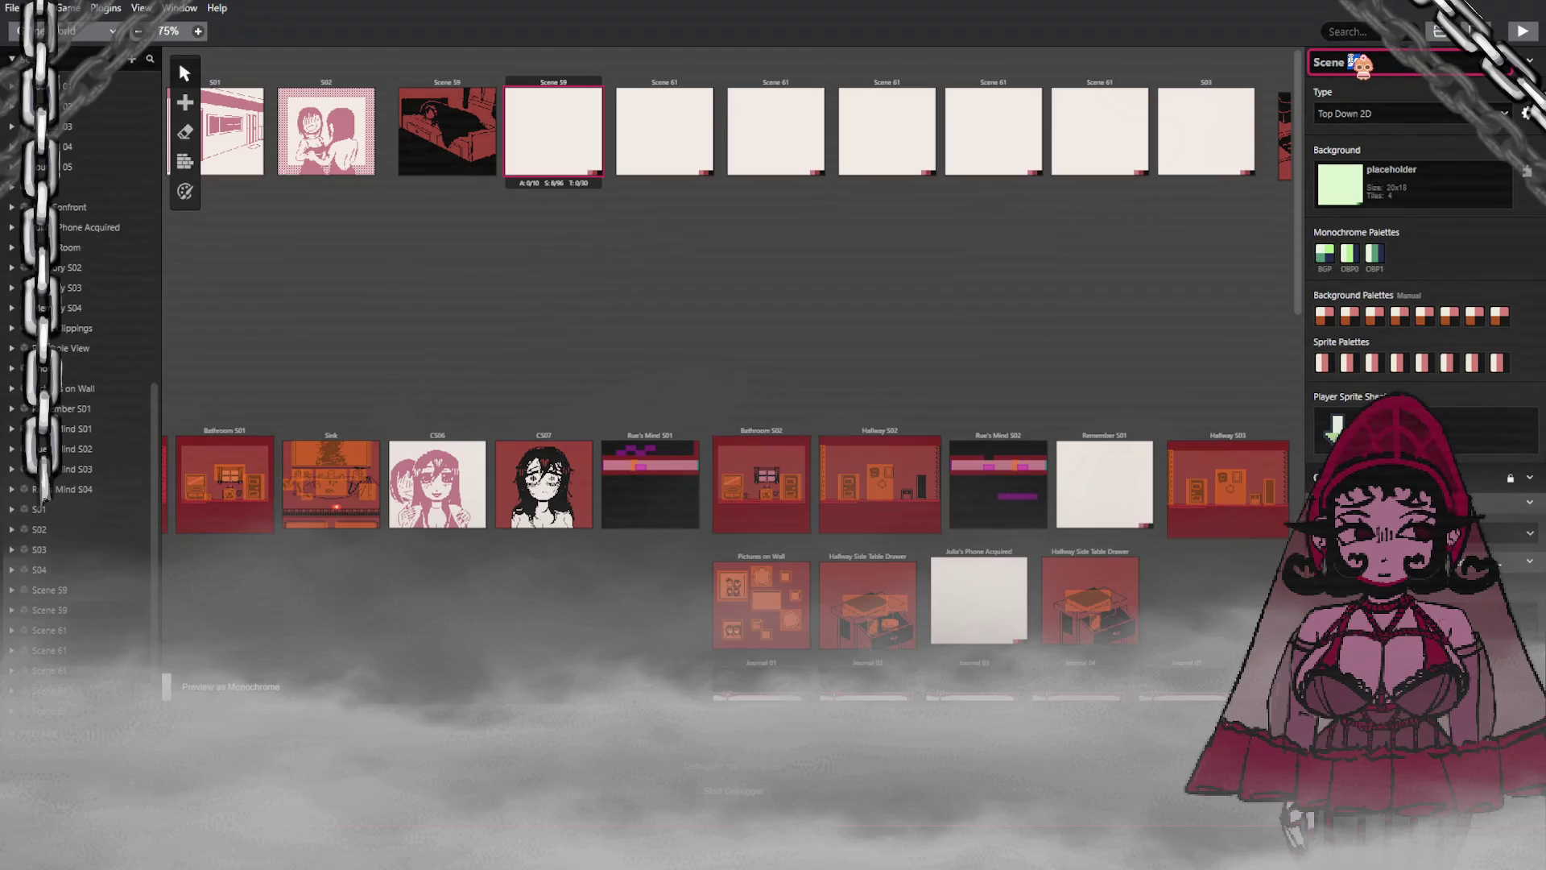
type("7")
left_click(1075, 321)
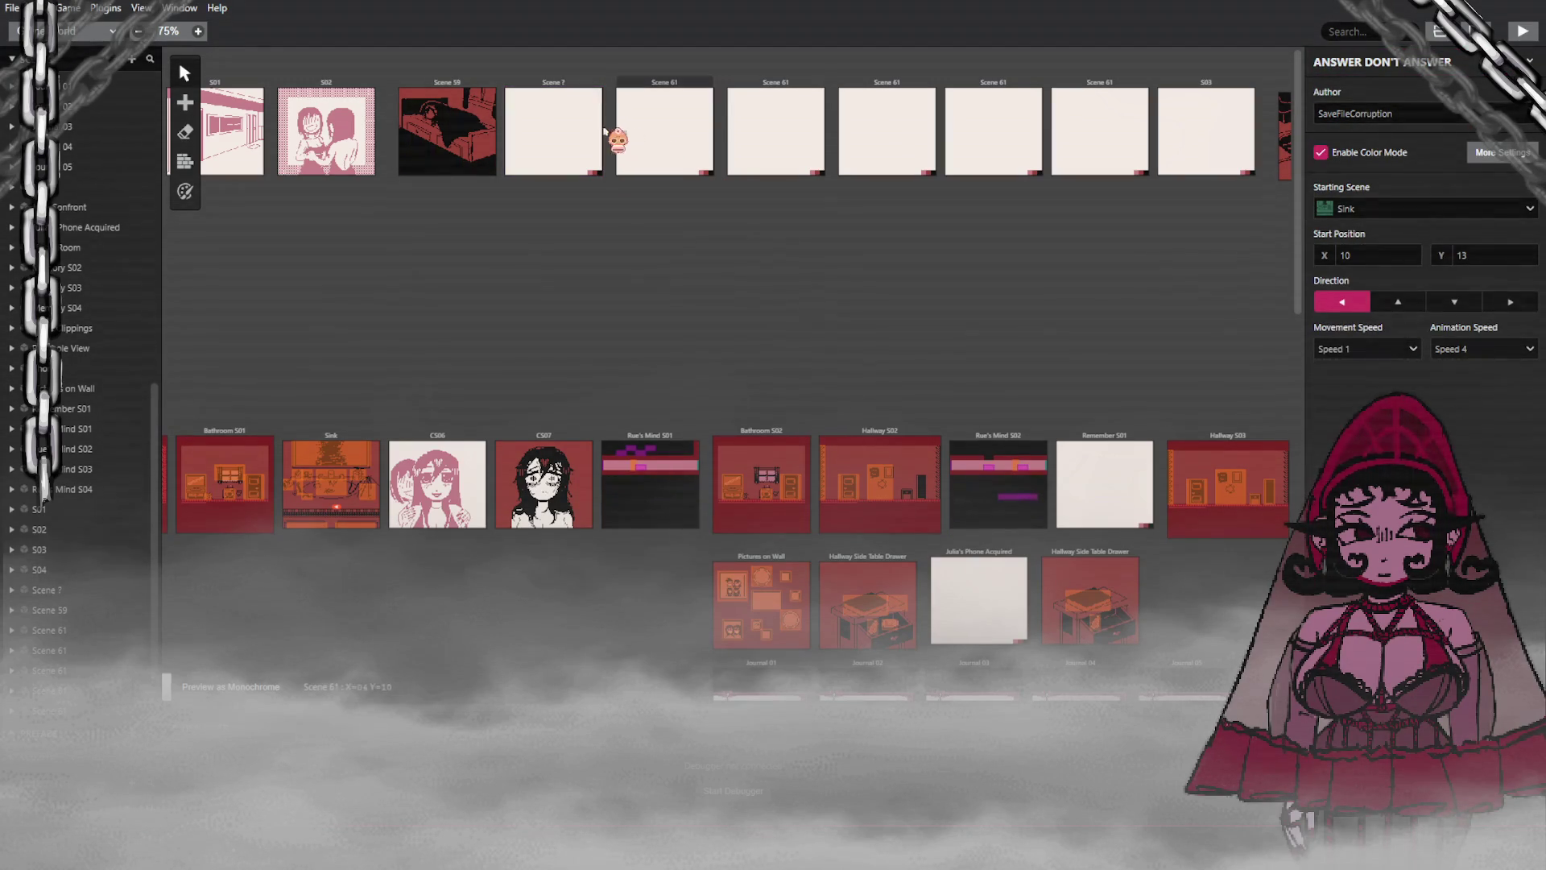
left_click(543, 133)
left_click(429, 139)
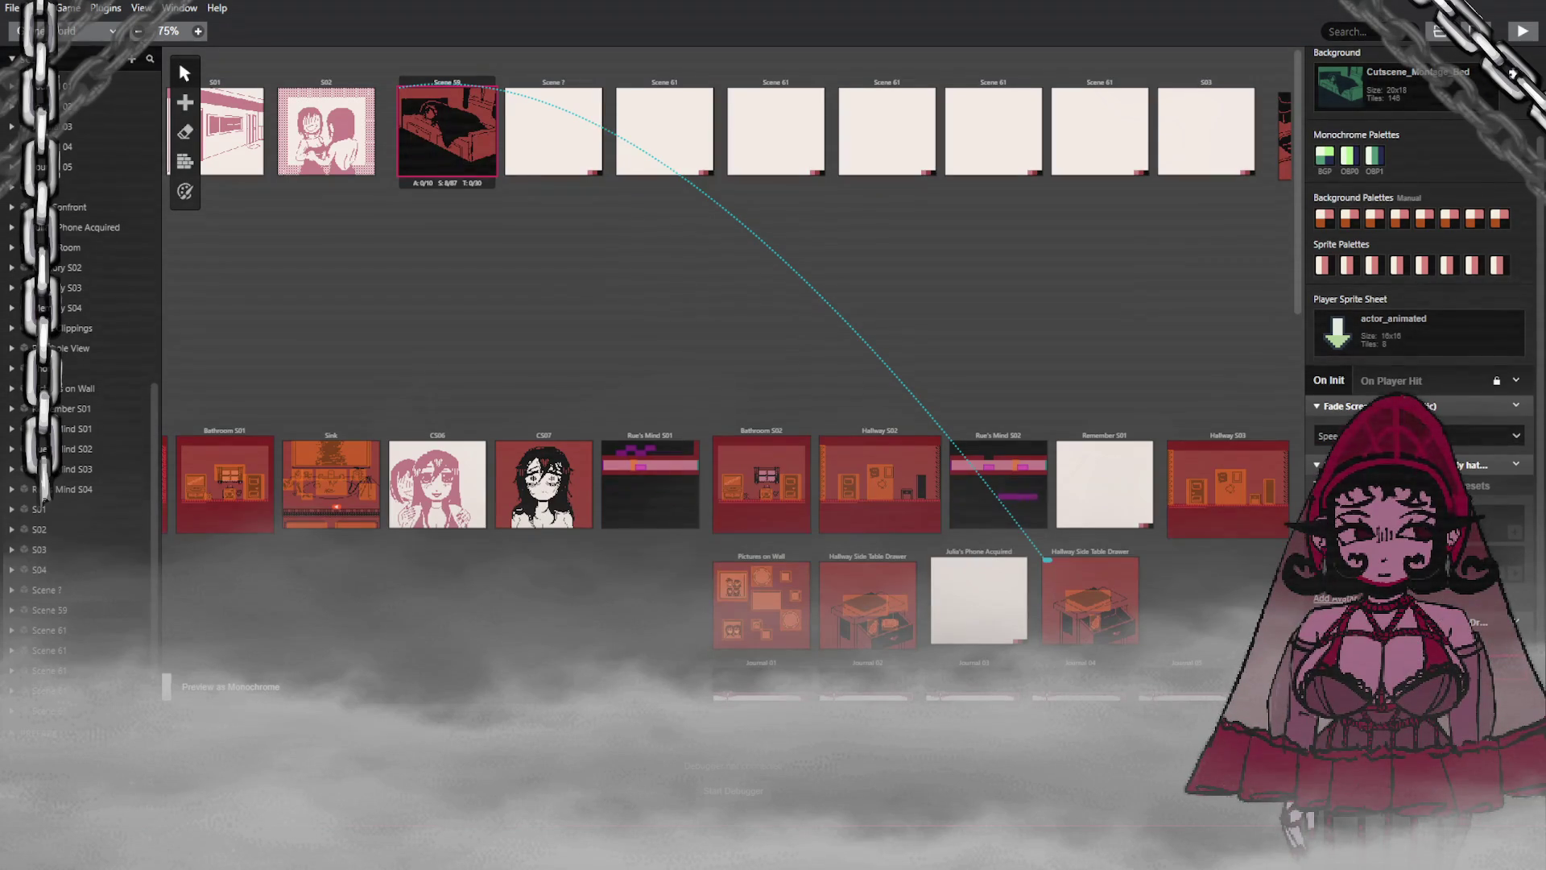
Step: Drag the player start marker off the Hallway Side Table Drawer scene
mouse_move(1047, 558)
left_mouse_down()
mouse_move(1211, 555)
mouse_move(981, 341)
mouse_move(998, 339)
mouse_move(640, 228)
mouse_move(776, 274)
mouse_move(937, 80)
mouse_move(921, 70)
mouse_move(887, 100)
mouse_move(593, 138)
mouse_move(446, 121)
mouse_move(1004, 83)
mouse_move(1494, 7)
left_mouse_up()
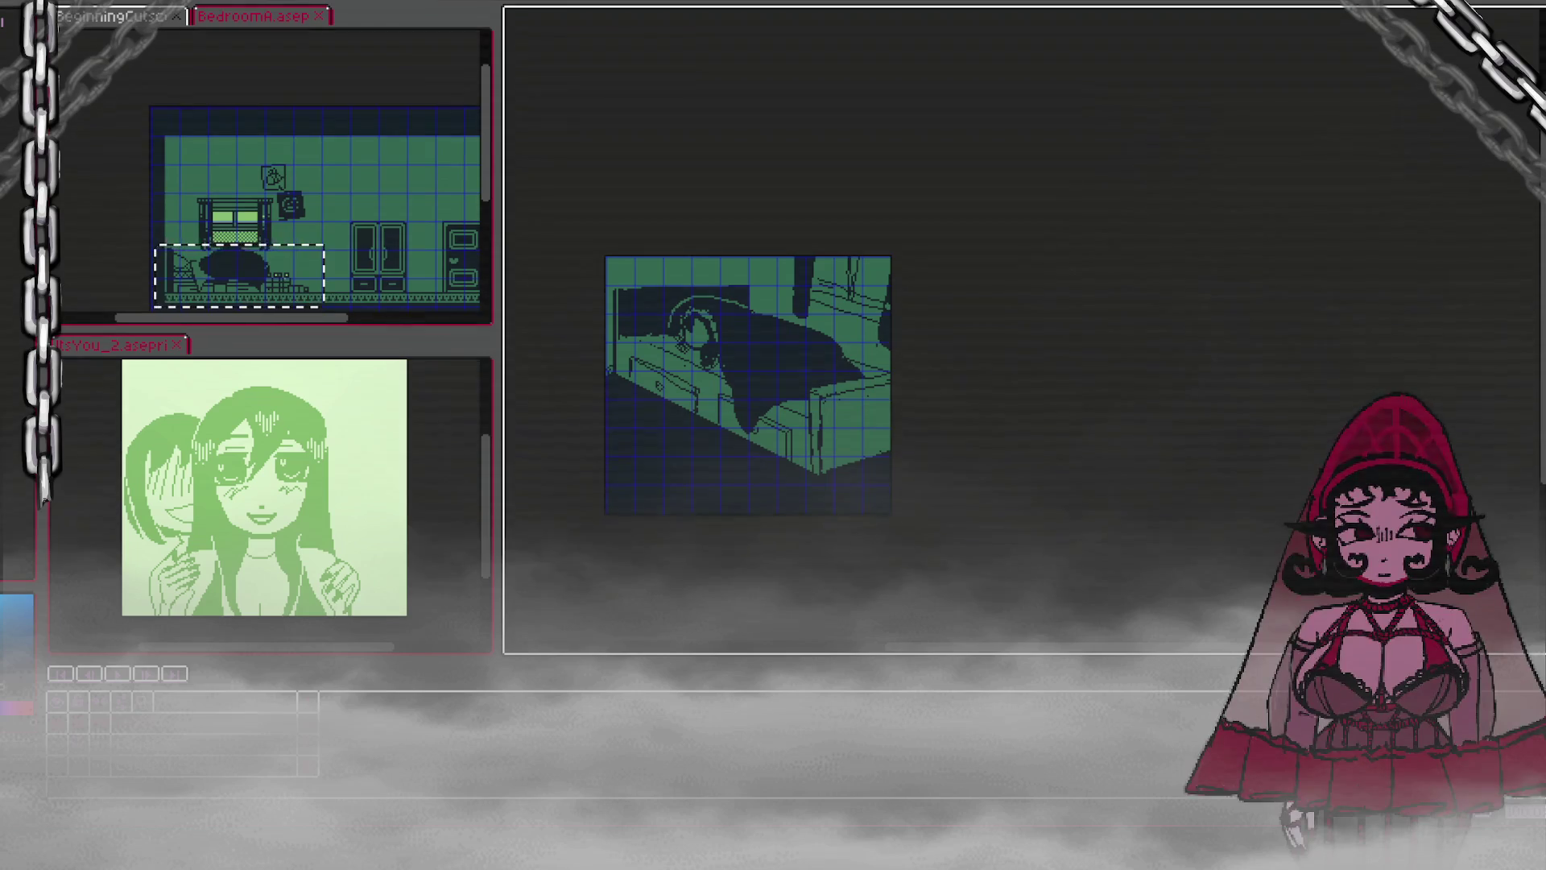
Step: Deselect the dashed selection around the bed in BedroomA, then switch back to GB Studio
left_click(429, 46)
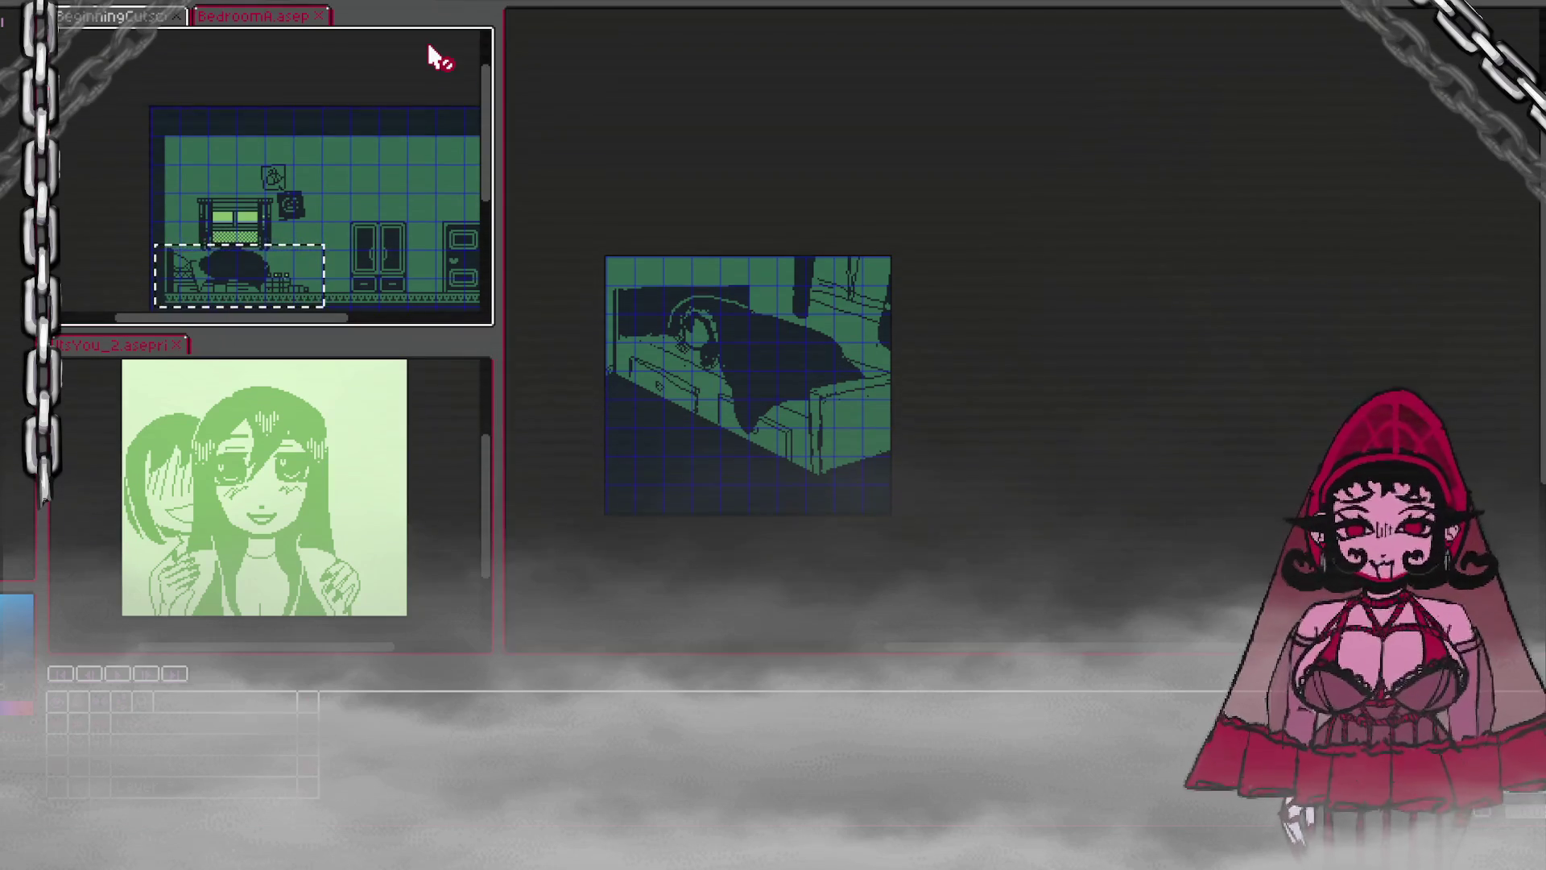
scroll(417, 157, "down", 1)
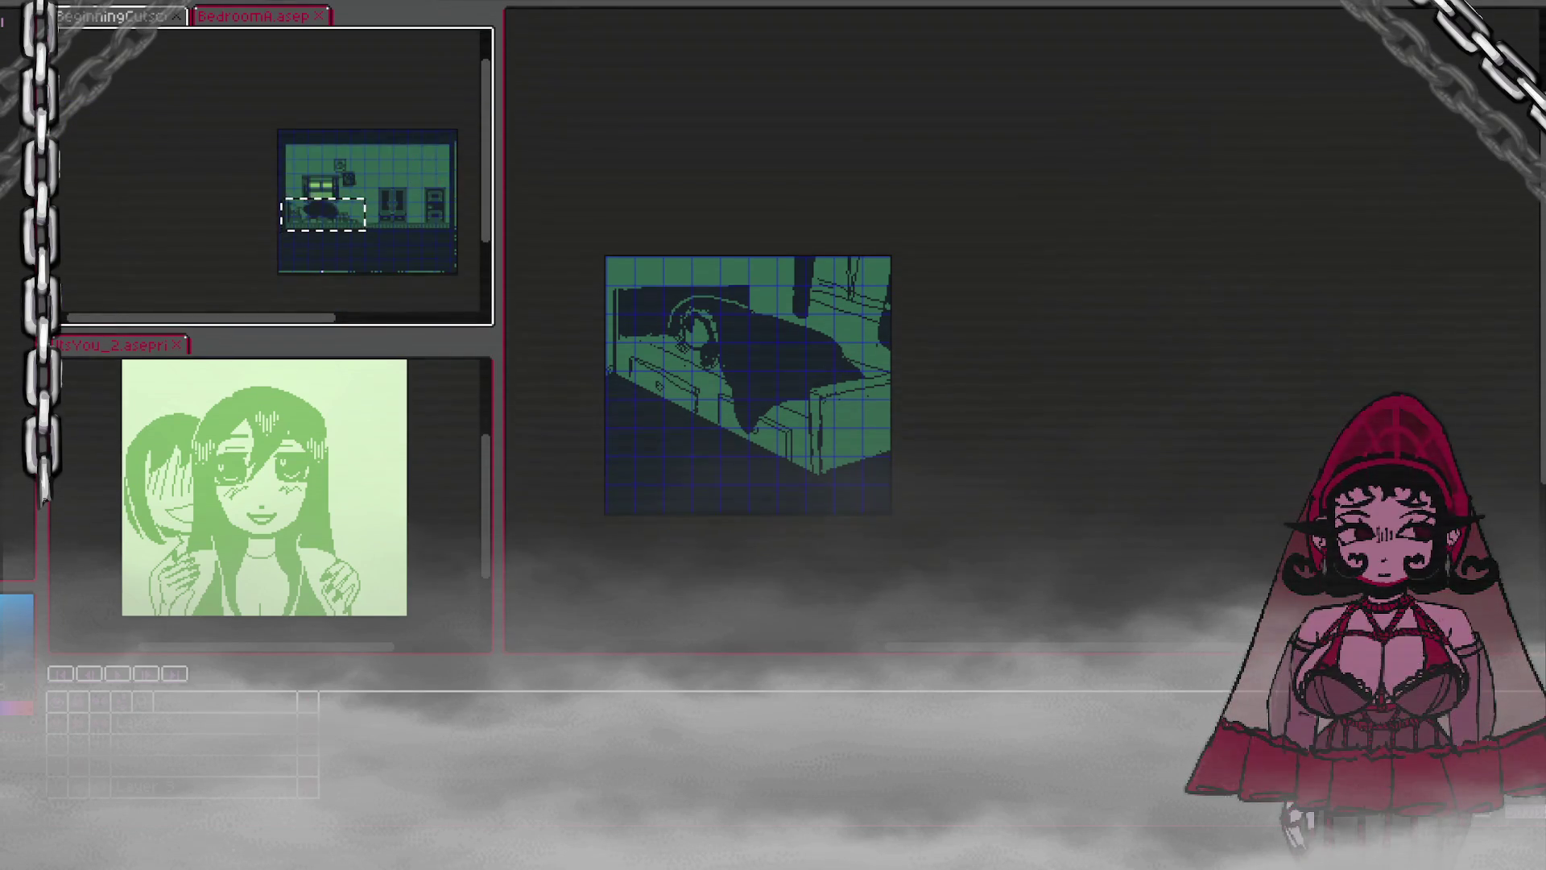
key("v")
key("ctrl+d")
scroll(341, 105, "up", 1)
scroll(354, 257, "down", 2)
scroll(394, 249, "up", 1)
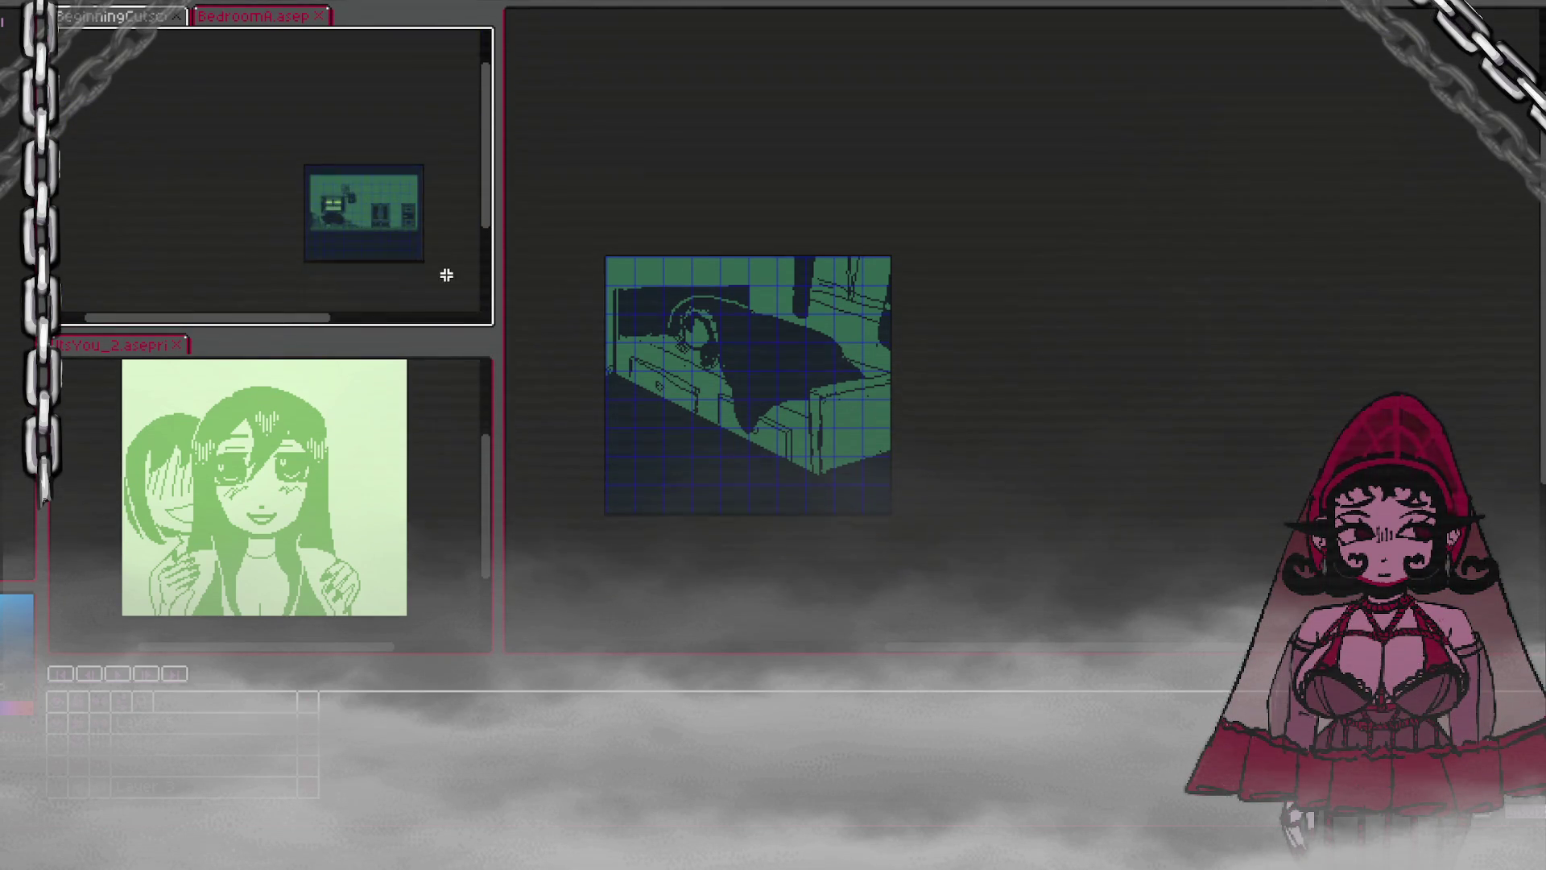
scroll(446, 275, "up", 3)
scroll(443, 274, "down", 2)
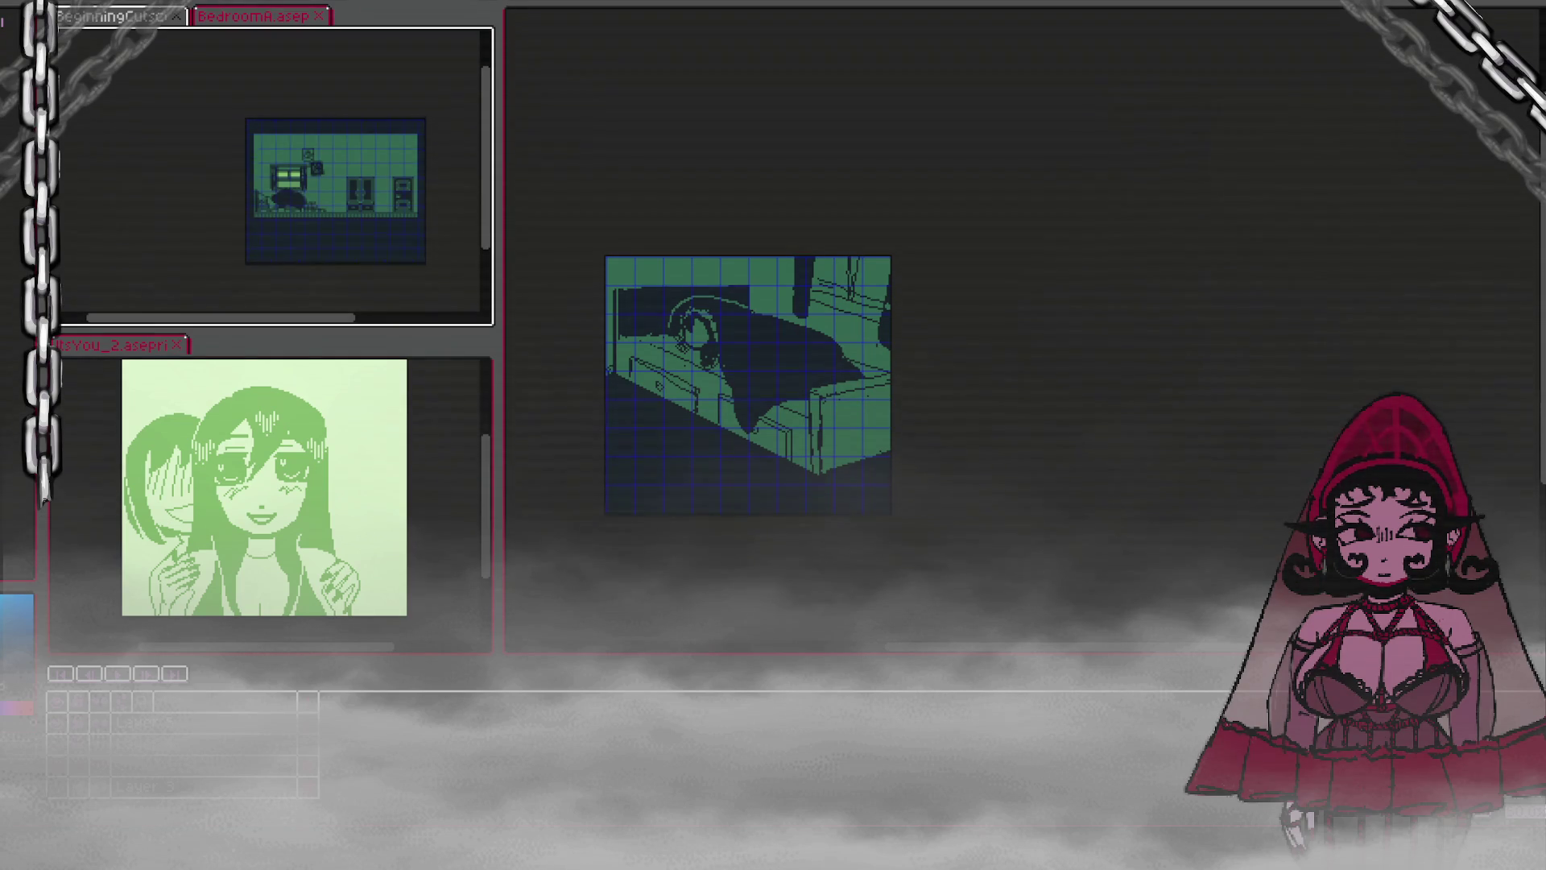
key("alt+Tab")
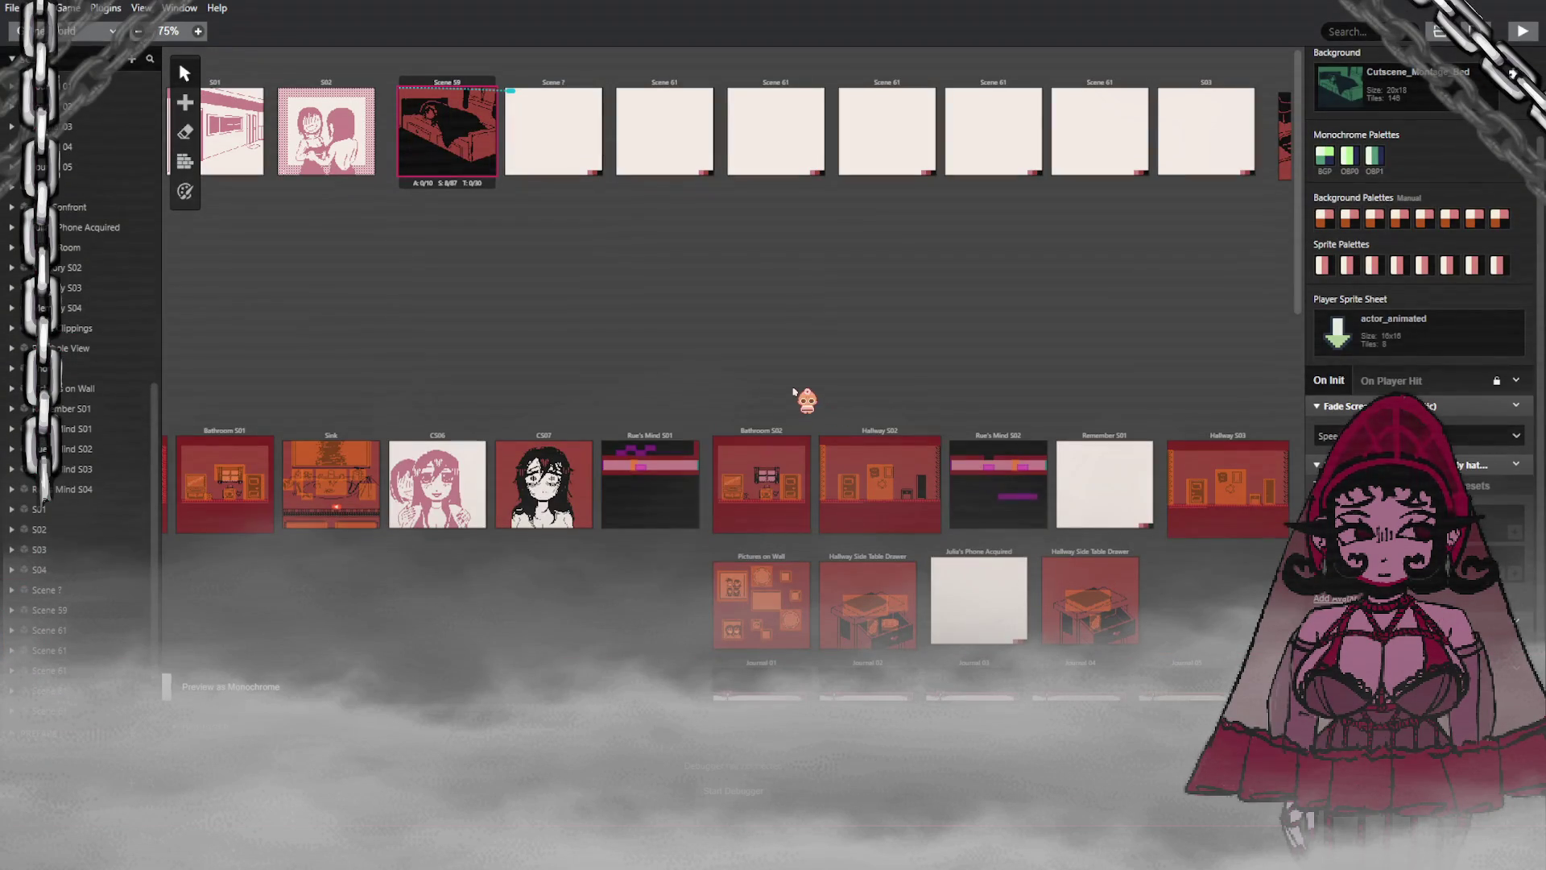
Step: Survey the whole scene map and drop the player start on empty canvas
scroll(620, 418, "down", 3)
scroll(612, 491, "down", 6)
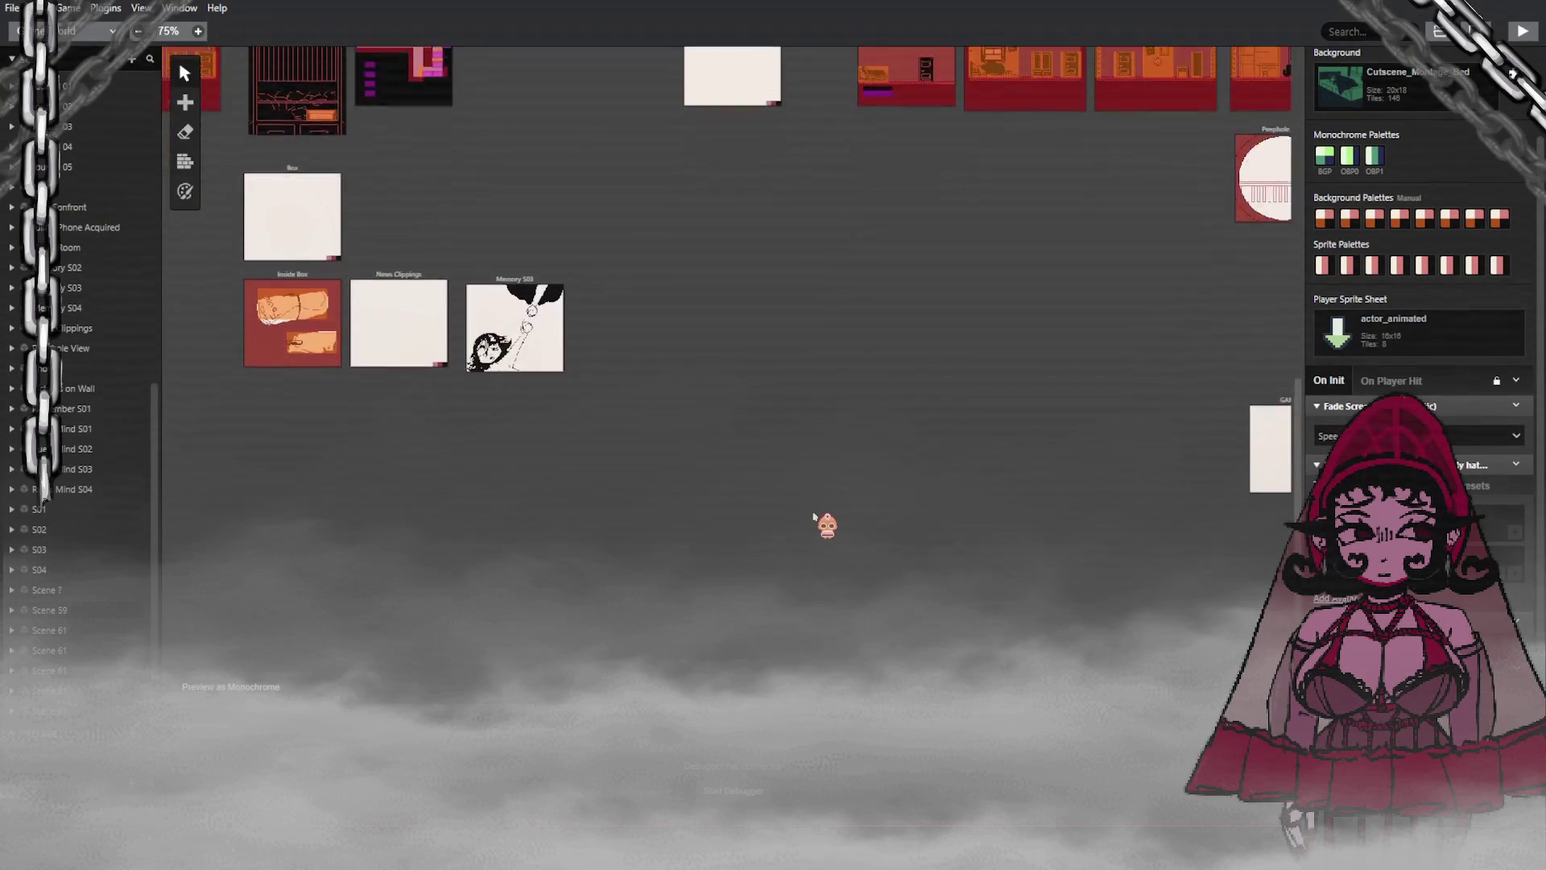
scroll(829, 515, "up", 6)
scroll(831, 515, "down", 3)
mouse_move(843, 490)
left_mouse_down()
mouse_move(825, 519)
mouse_move(313, 417)
mouse_move(330, 503)
mouse_move(697, 705)
mouse_move(1079, 752)
left_mouse_up()
scroll(313, 418, "up", 1)
scroll(806, 720, "right", 10)
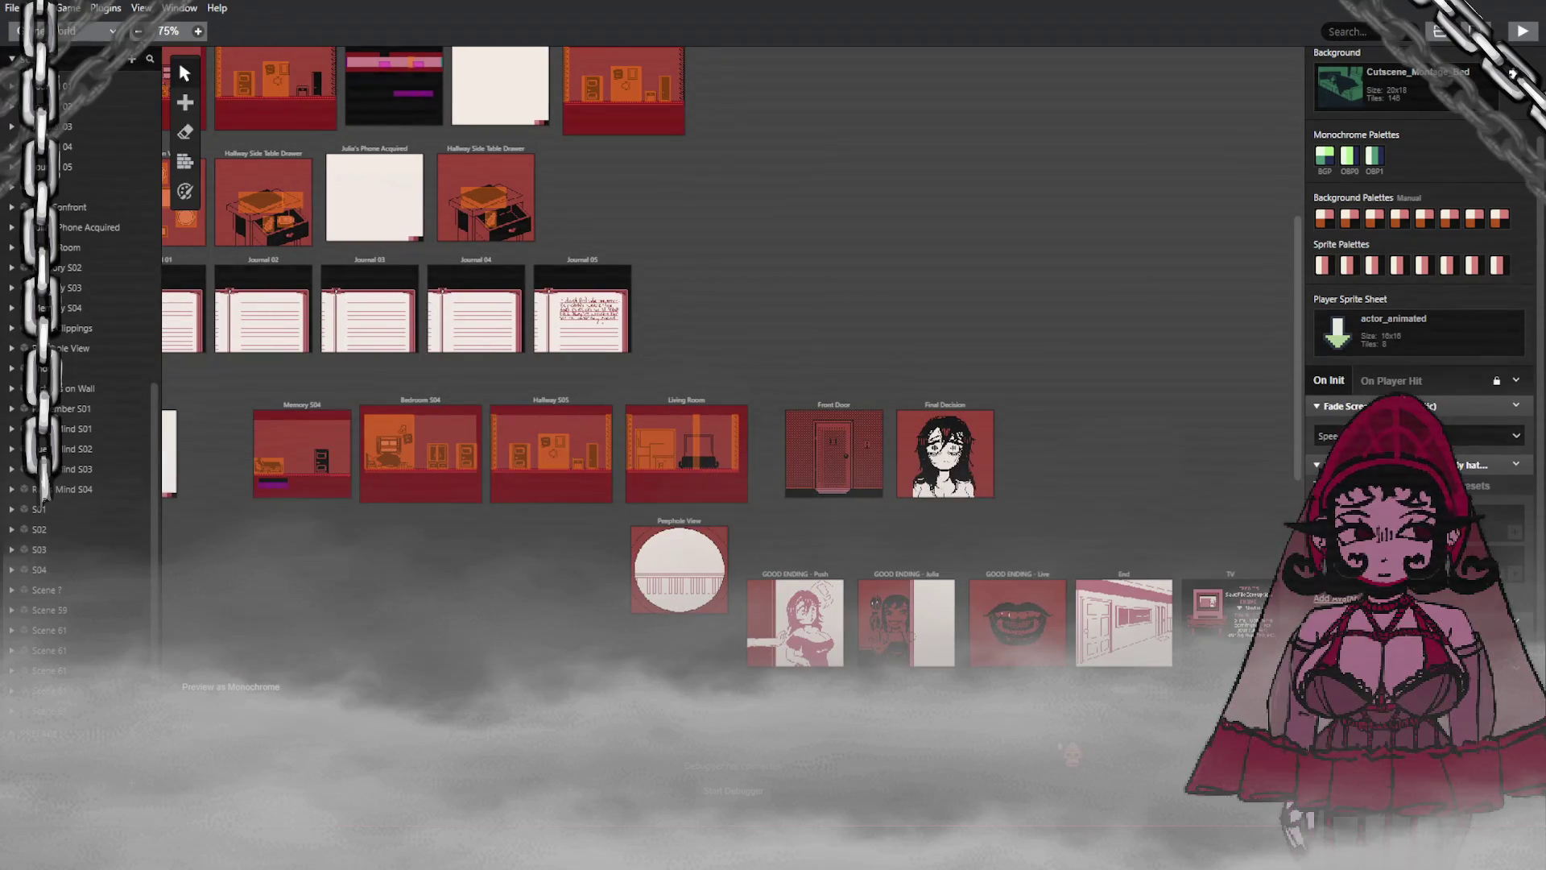
scroll(1079, 753, "left", 8)
scroll(708, 674, "left", 3)
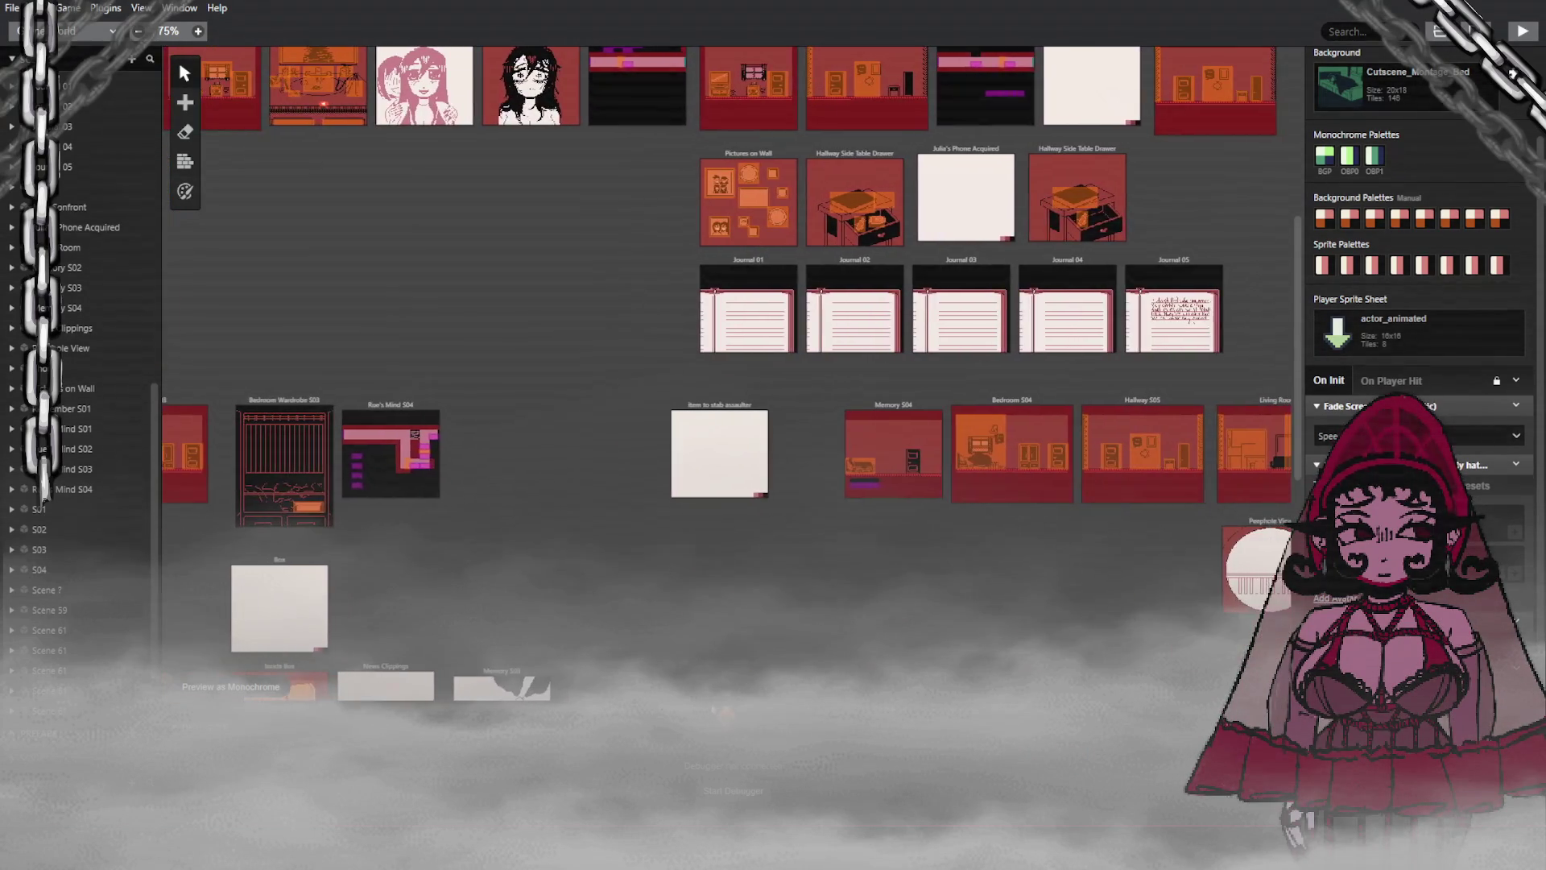
scroll(707, 675, "up", 5)
mouse_move(740, 575)
left_mouse_down()
mouse_move(541, 141)
mouse_move(603, 144)
mouse_move(736, 330)
mouse_move(891, 371)
left_mouse_up()
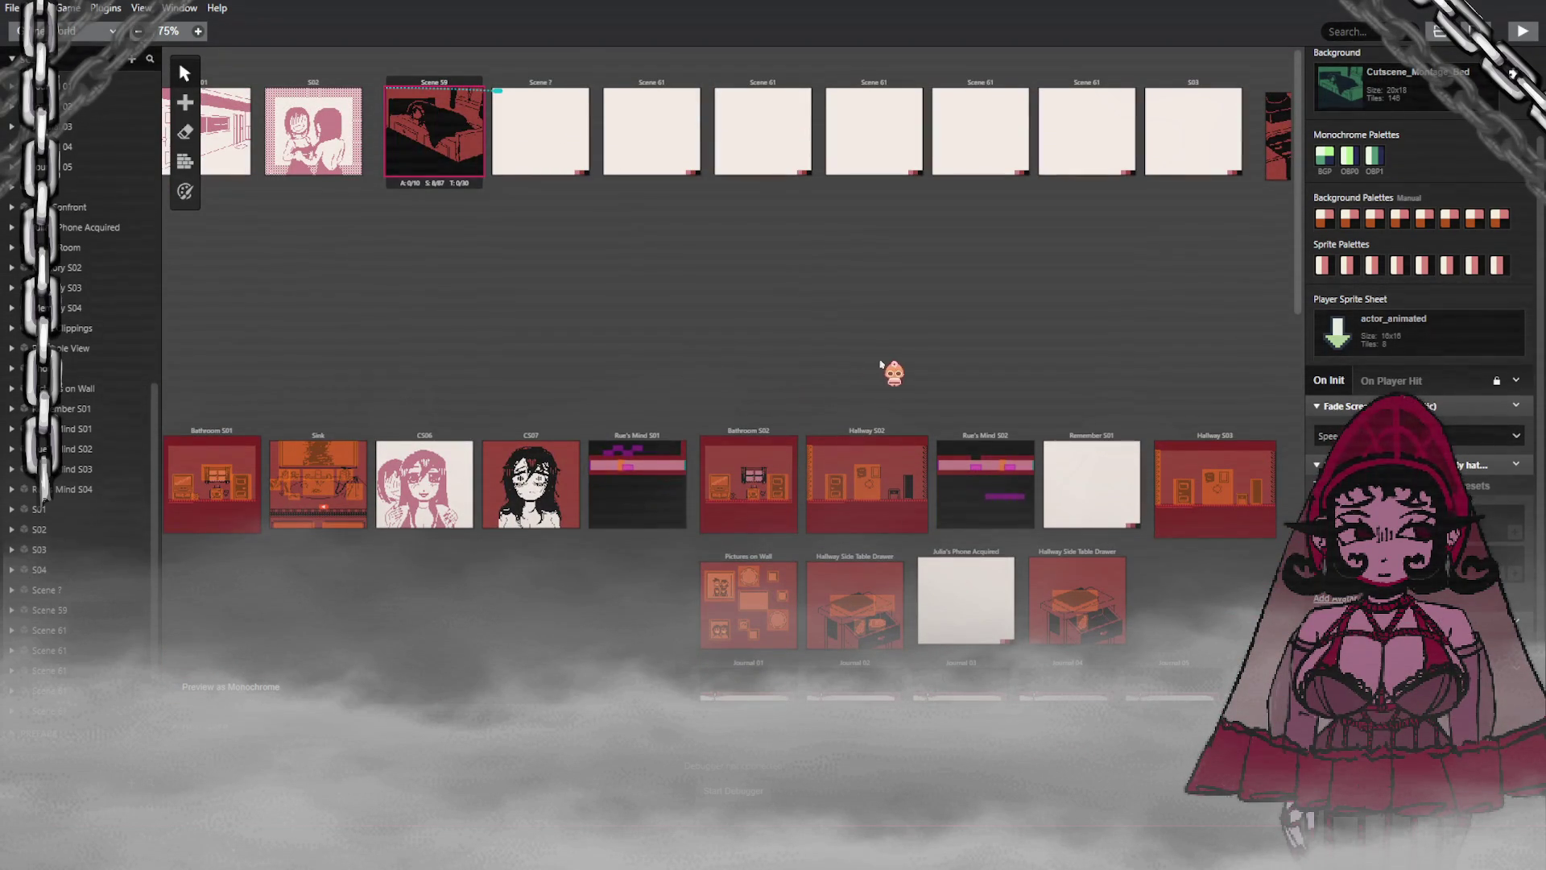
left_click(1472, 4)
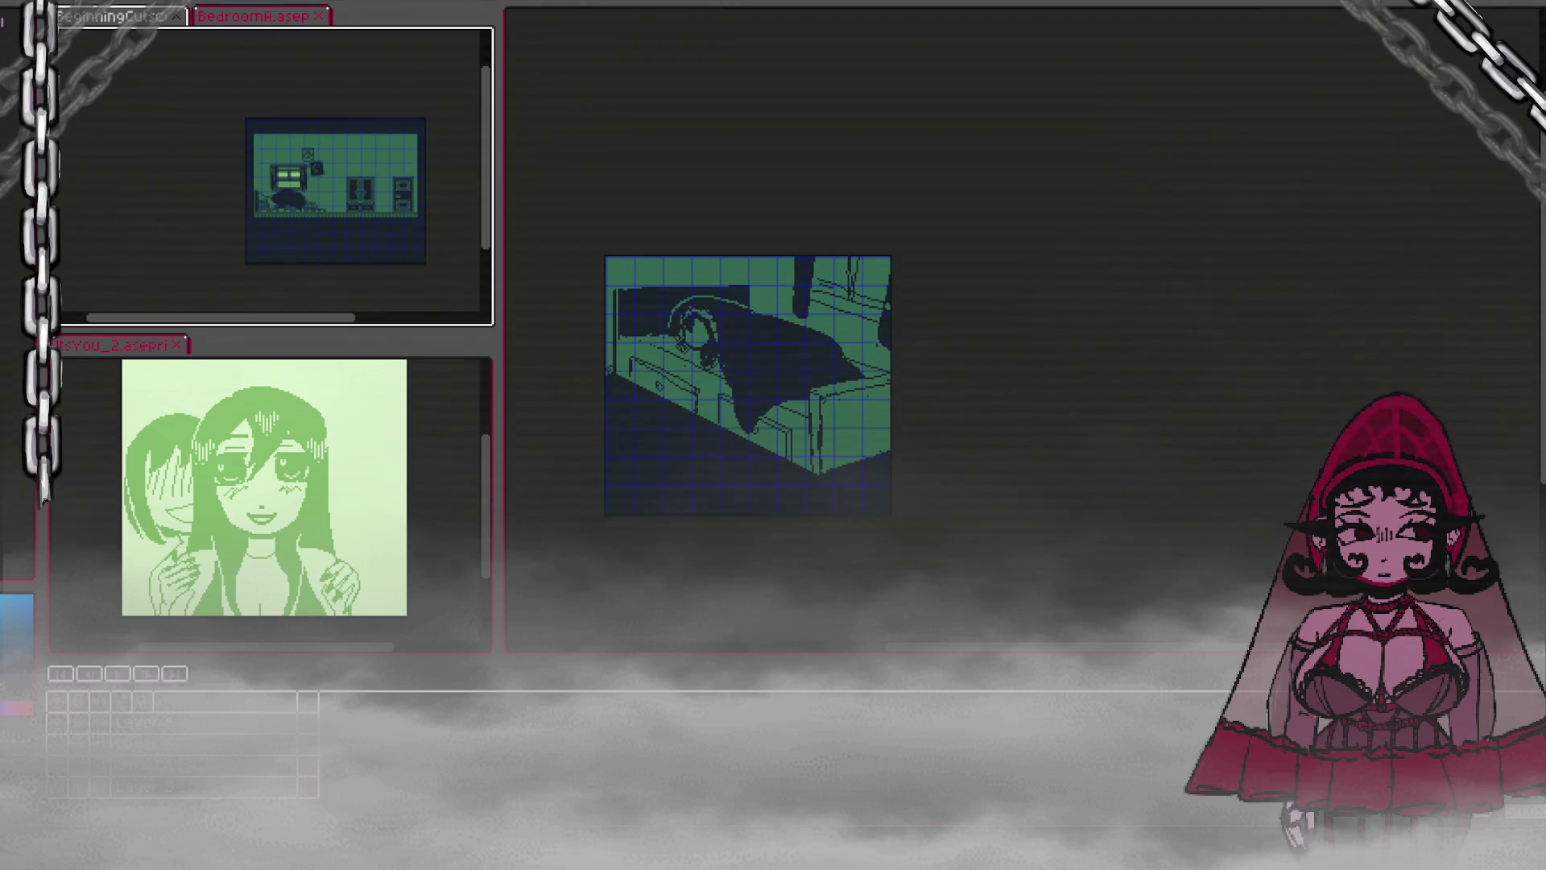